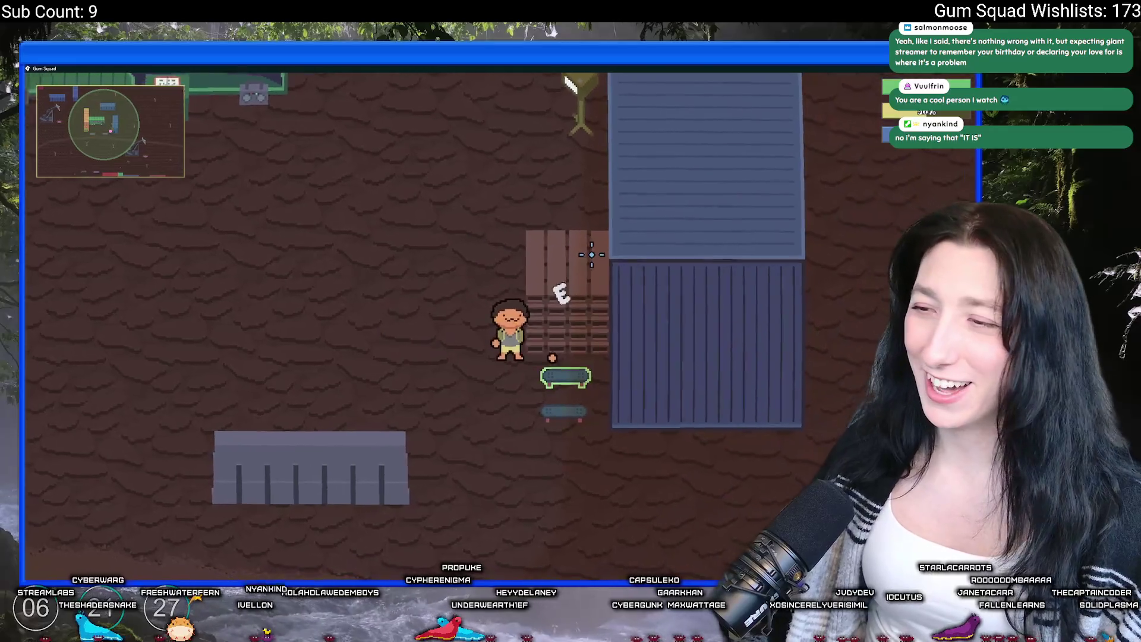
Make the character bald in Customize, then ride the pink skateboard right past Gum Corp
key("w")
key("a")
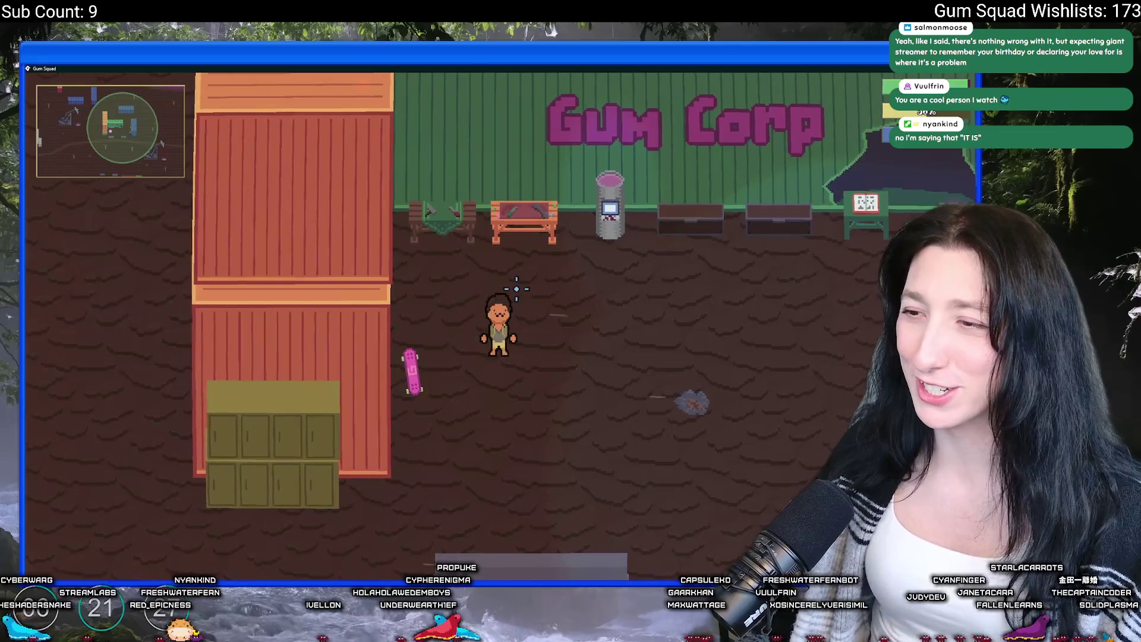
key("Tab")
left_click(321, 214)
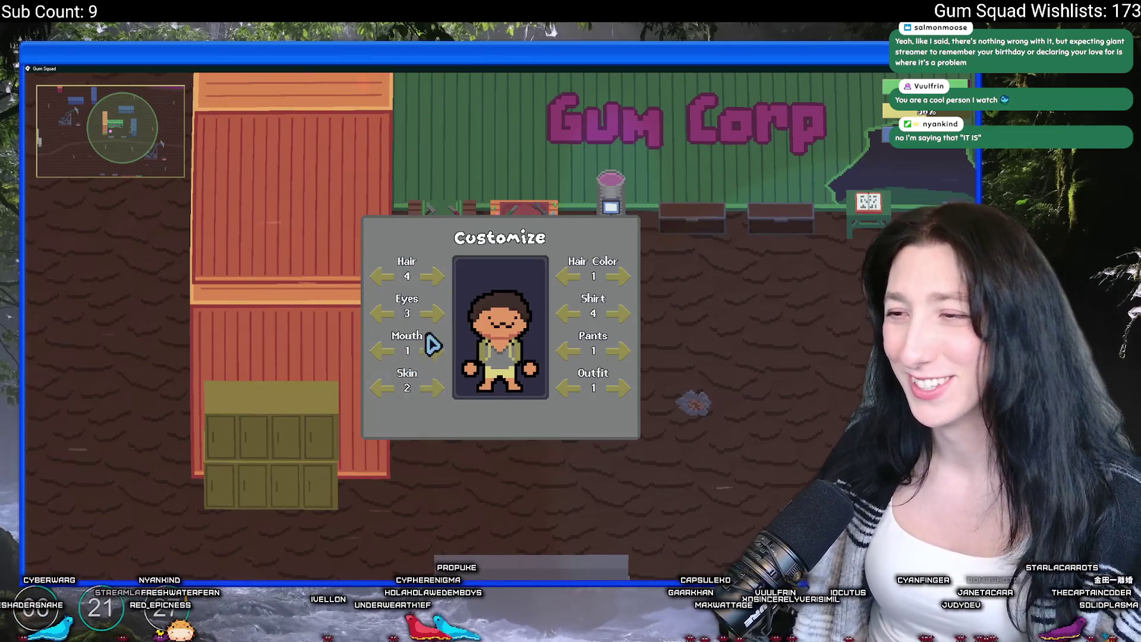
left_click(383, 277)
key("Escape")
key("e")
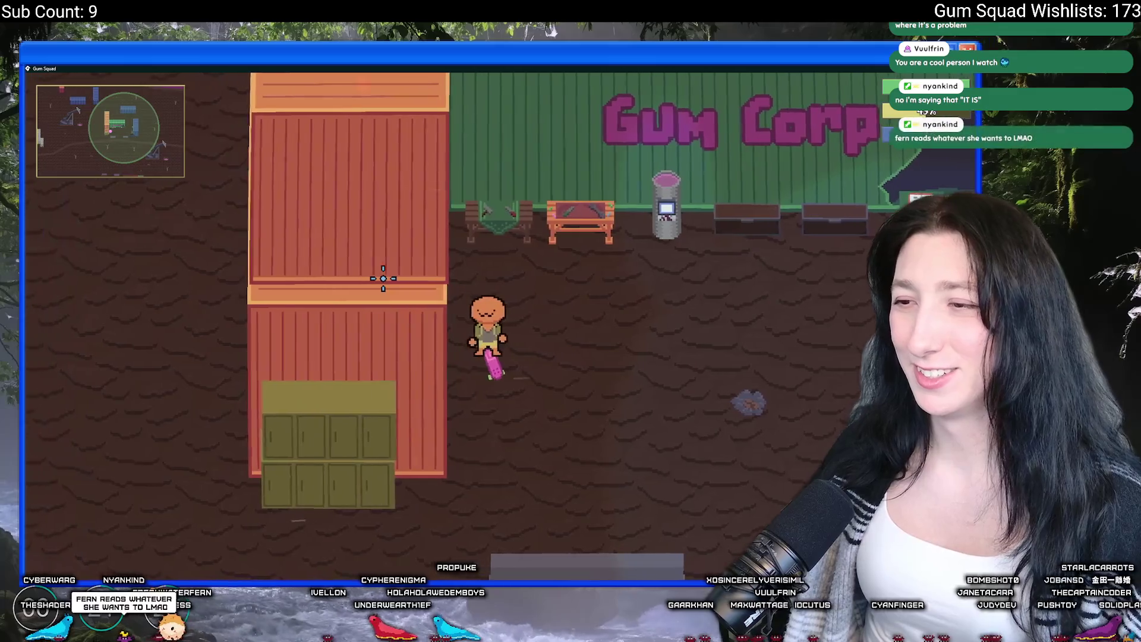
key("d")
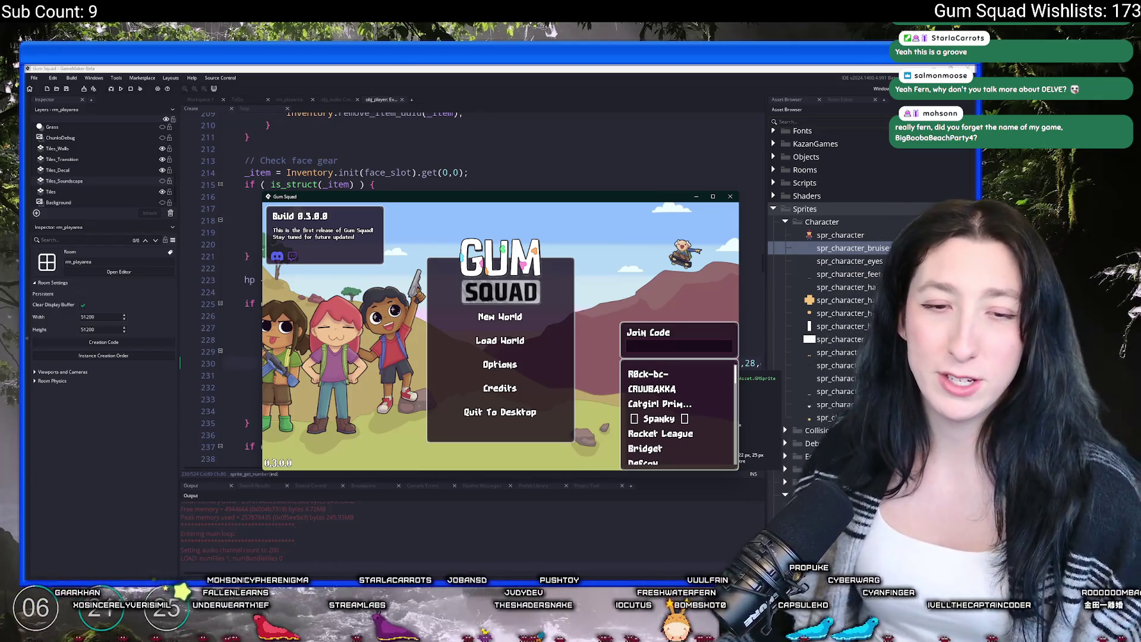
Create the new Friends Only world lobby FreshPlay for 4 players and maximize the game window
left_click(512, 318)
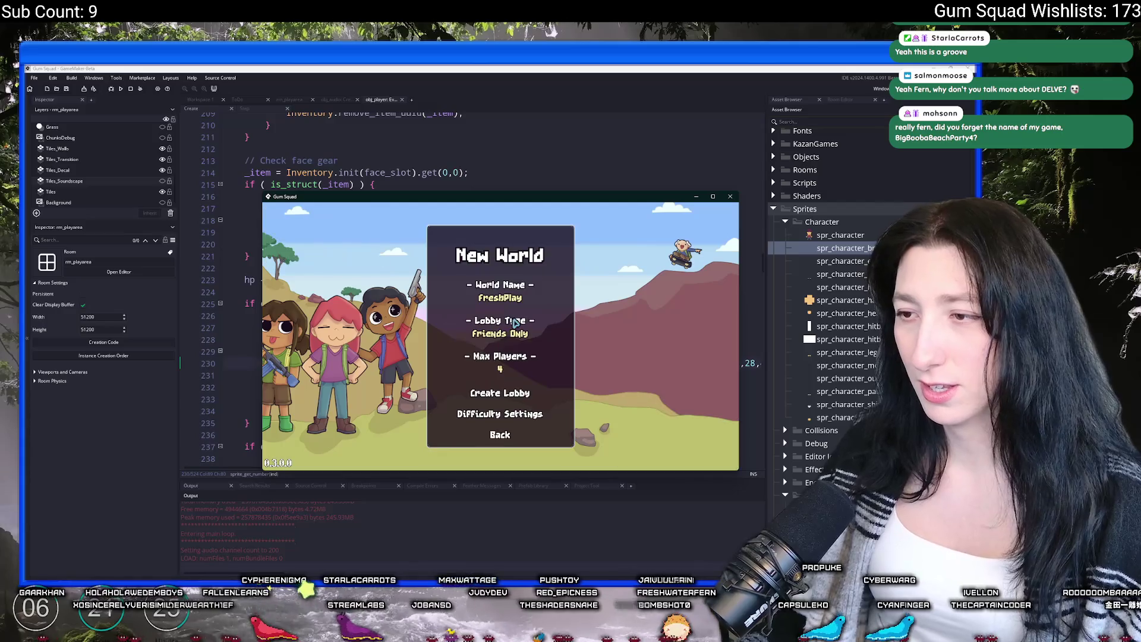
left_click(510, 393)
left_click_drag(582, 197, 538, 69)
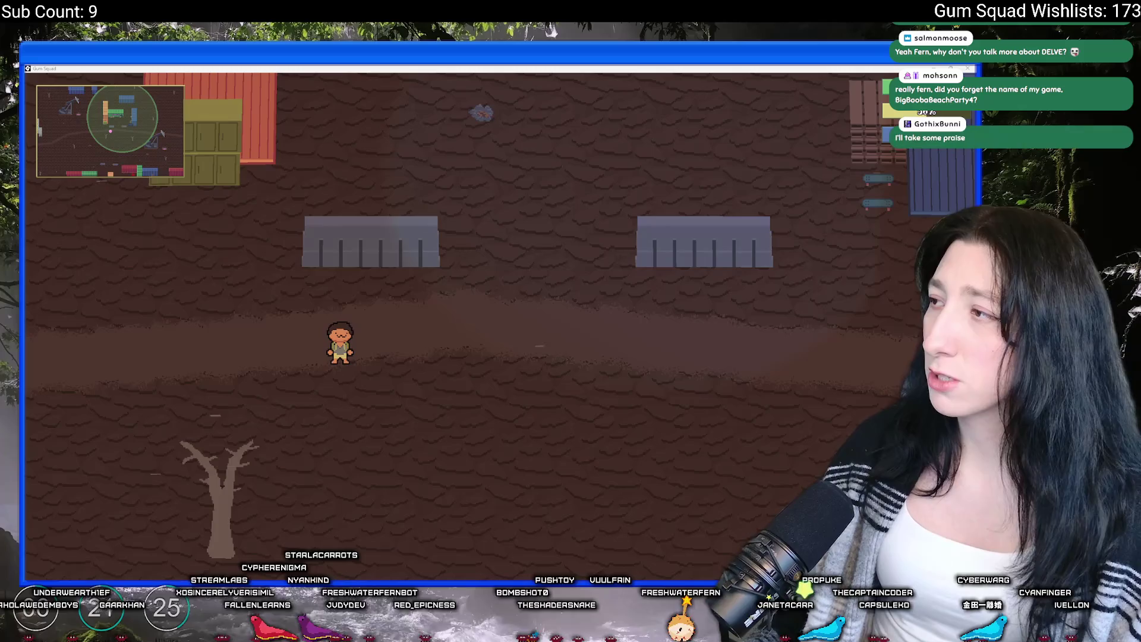
Search itch.io for 'delve', then refine the search to 'delve salmon'
key("alt+Tab")
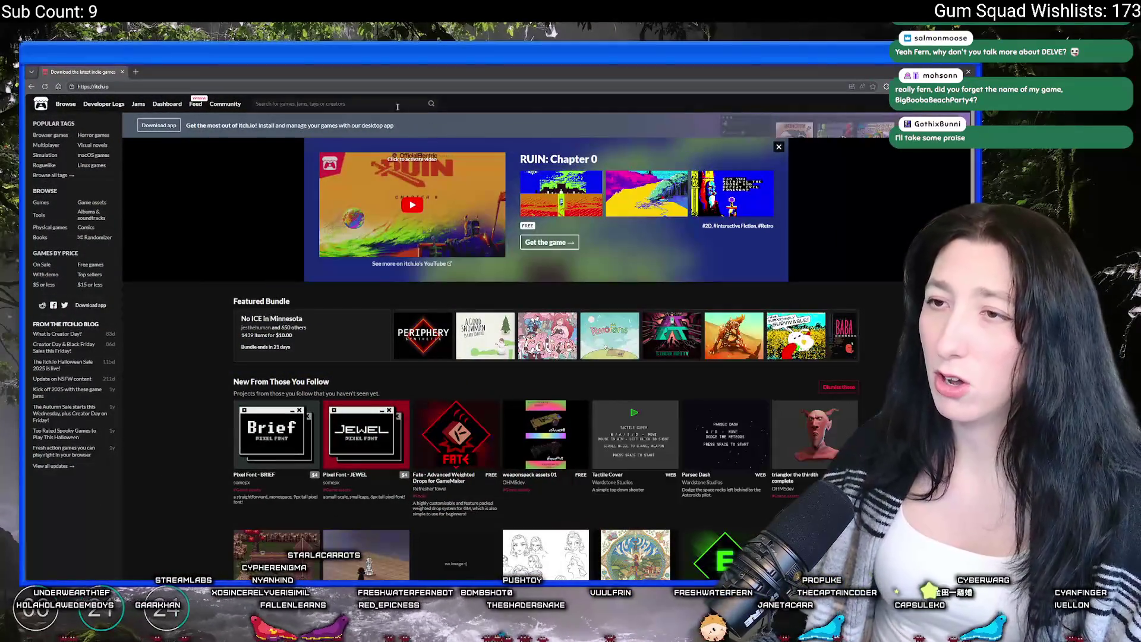
left_click(391, 103)
type("delve")
key("Return")
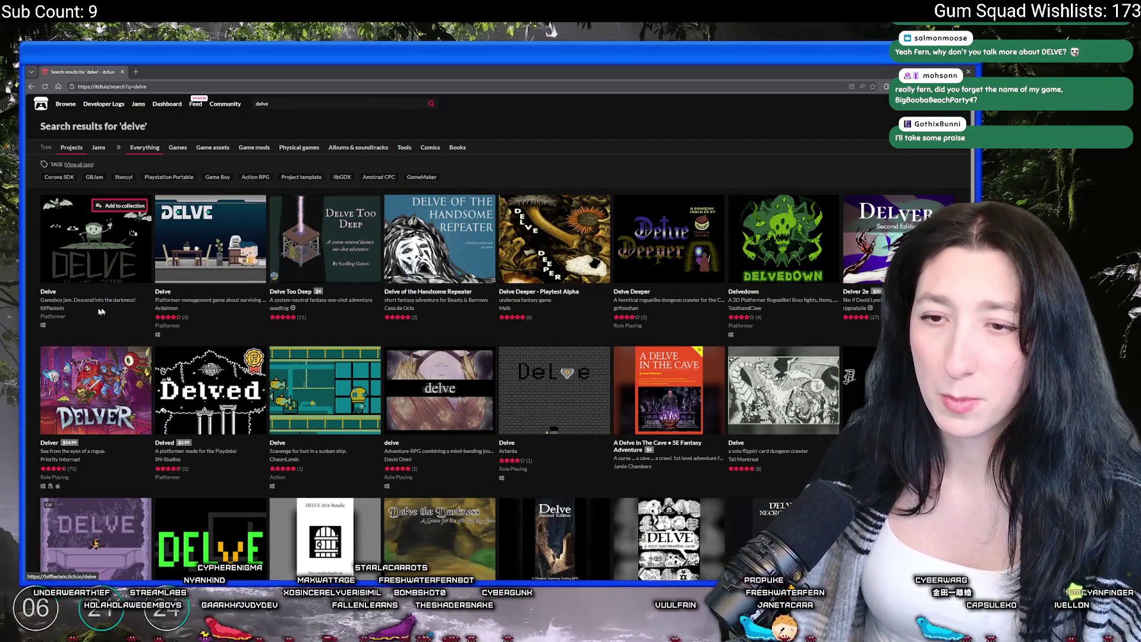
left_click(279, 103)
type("salmon")
key("Return")
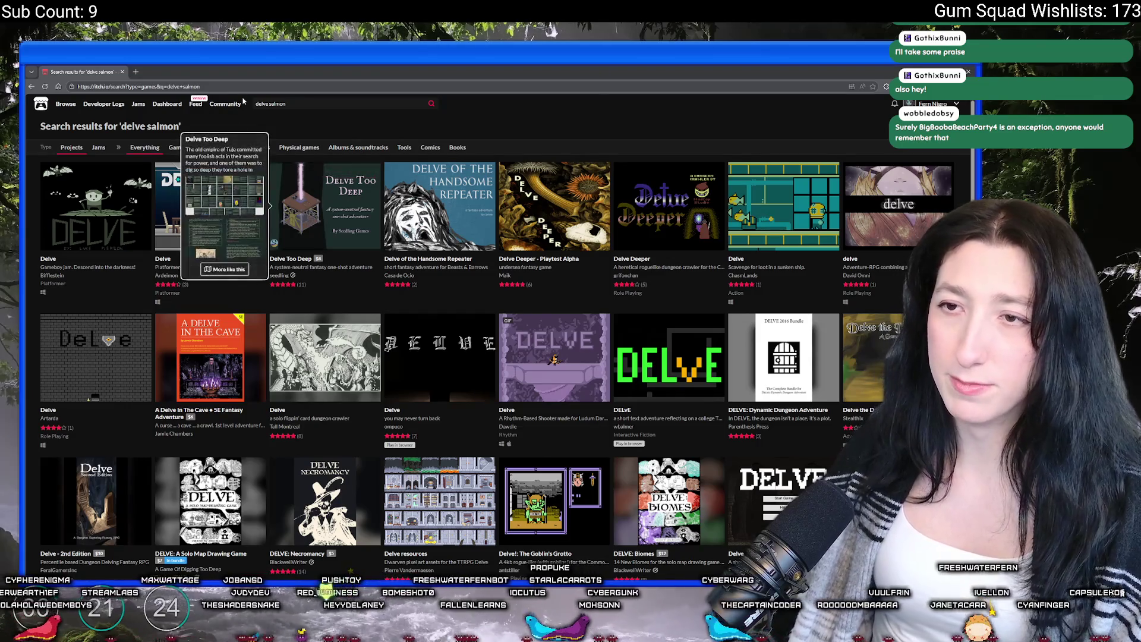
Scroll through the Delve games in the results, then switch back to Gum Squad
scroll(519, 185, "down", 2)
scroll(519, 185, "down", 3)
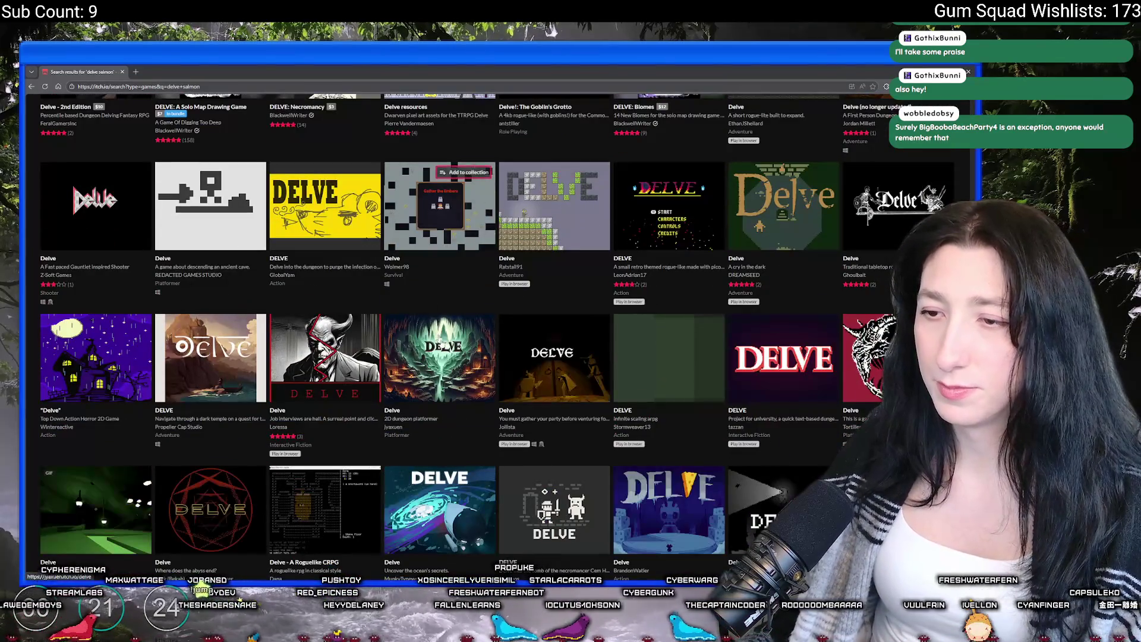
scroll(507, 485, "up", 1)
mouse_move(507, 485)
scroll(507, 485, "down", 4)
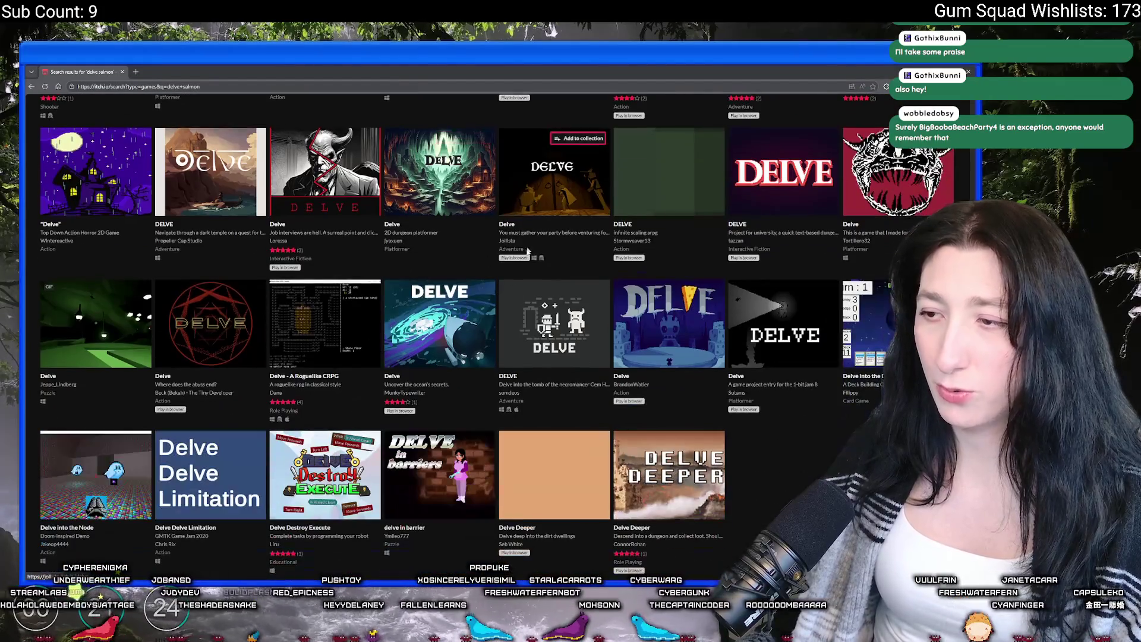
scroll(663, 386, "down", 1)
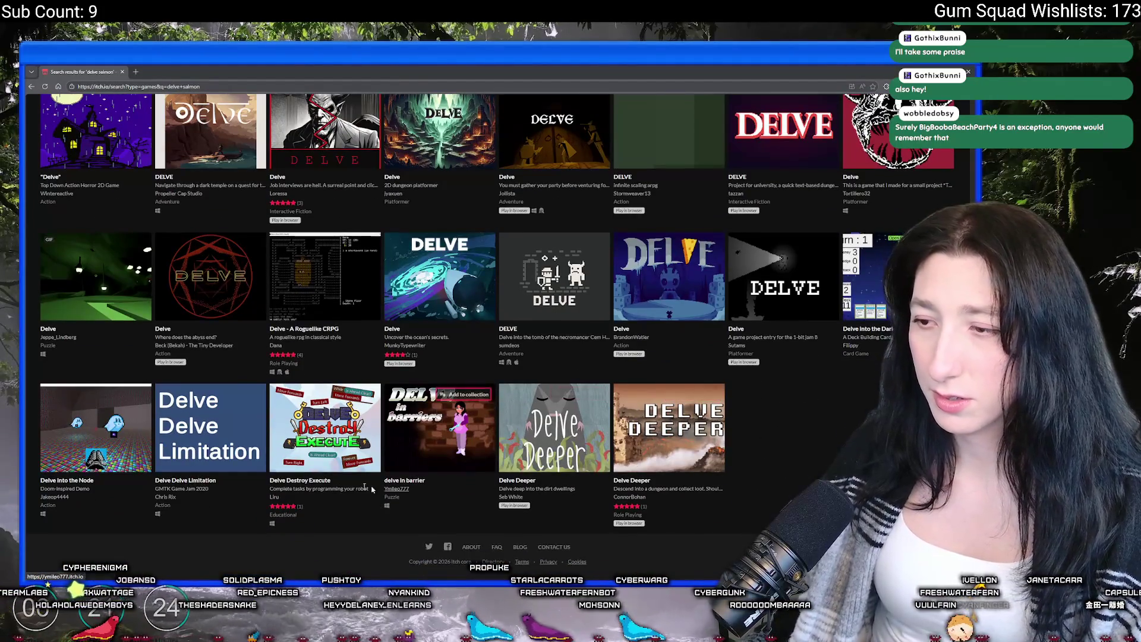
scroll(659, 472, "up", 3)
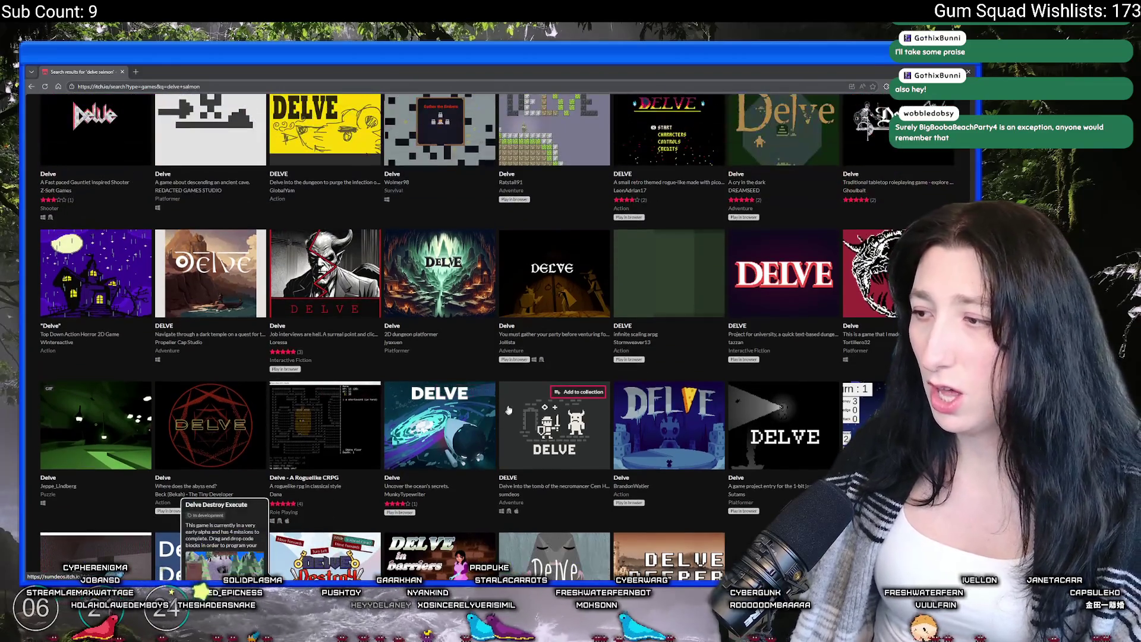
scroll(518, 376, "up", 1)
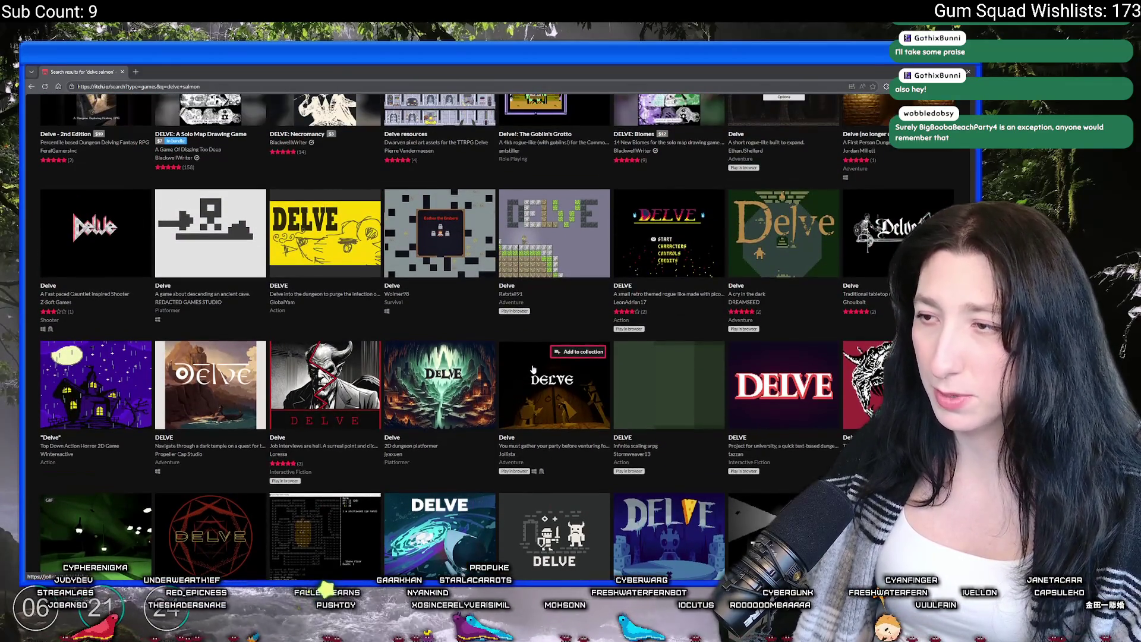
scroll(529, 372, "up", 2)
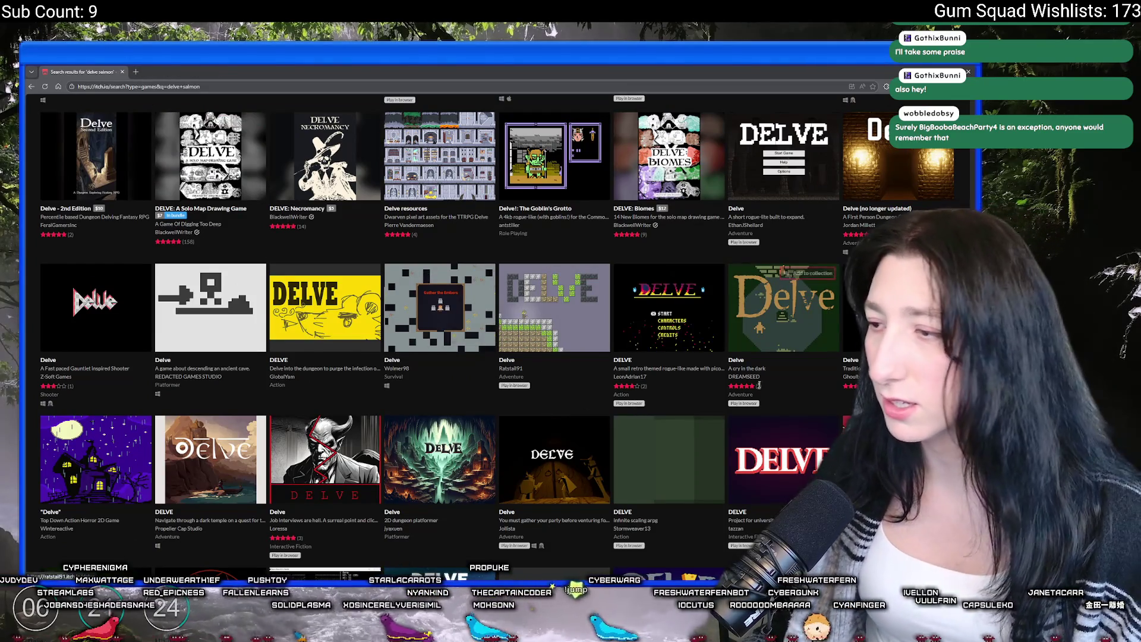
scroll(762, 365, "up", 3)
scroll(762, 365, "up", 1)
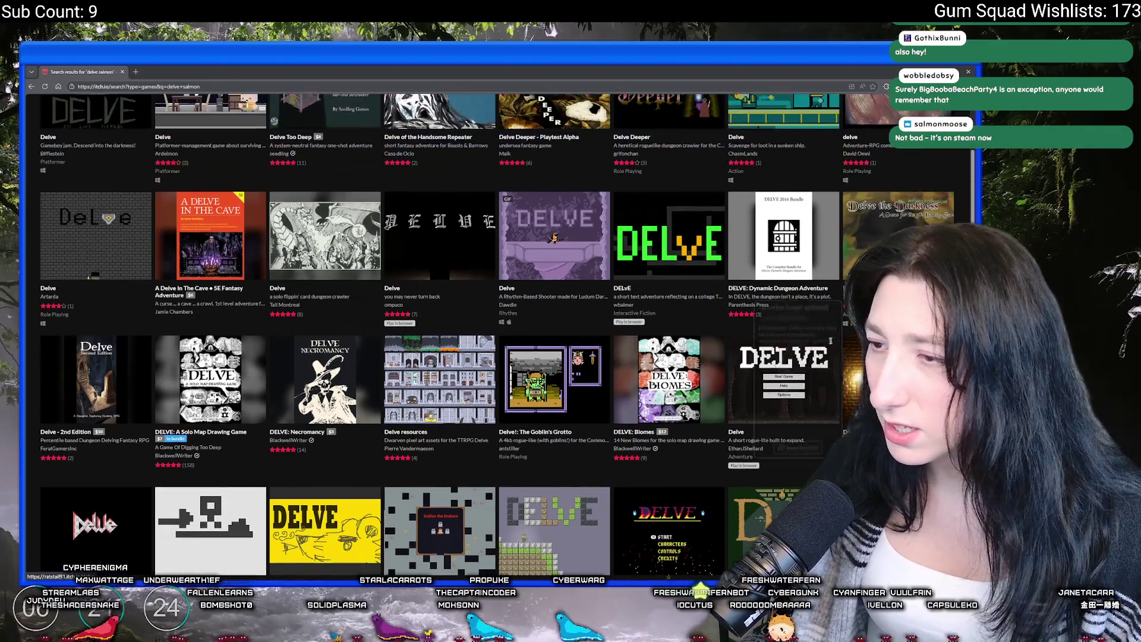
mouse_move(861, 380)
mouse_move(180, 399)
scroll(450, 233, "up", 2)
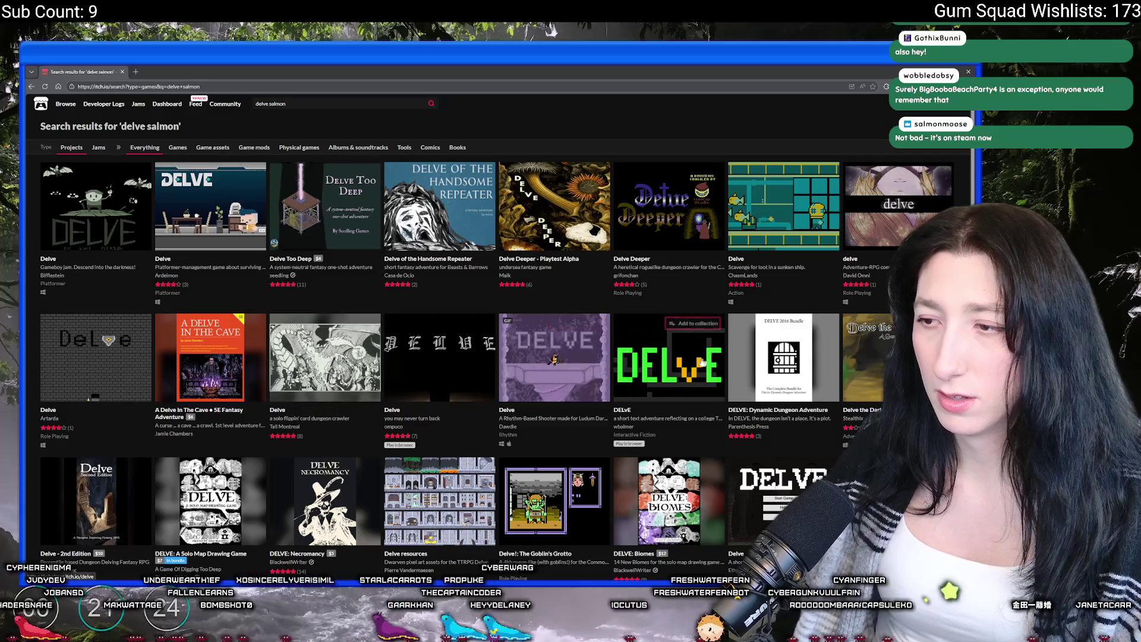
mouse_move(592, 375)
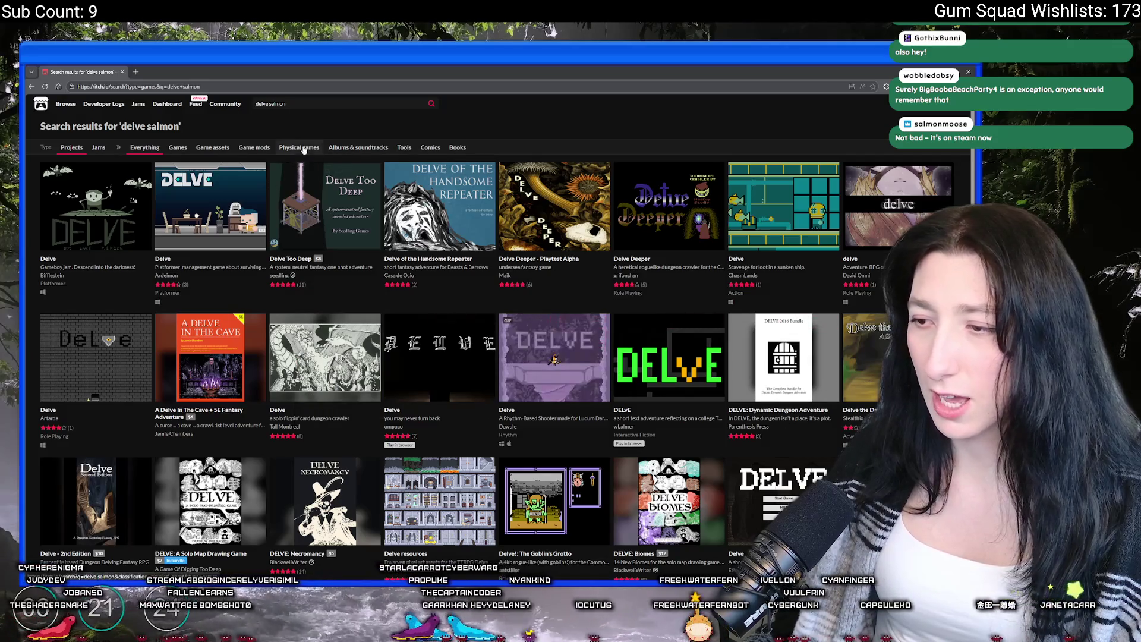
key("alt+Tab")
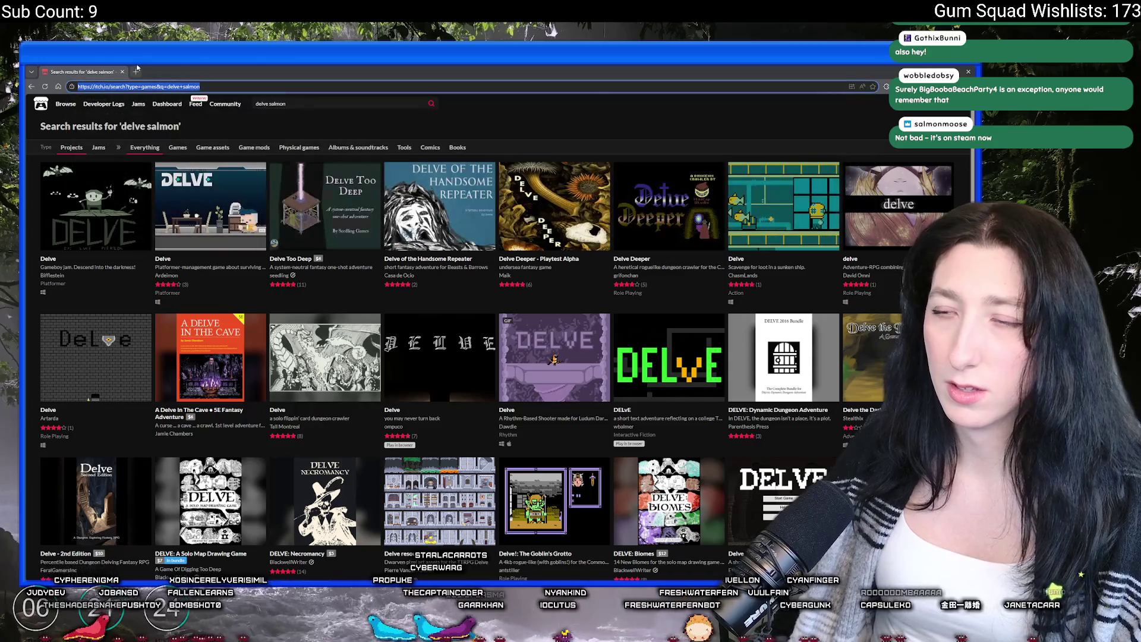
key("super")
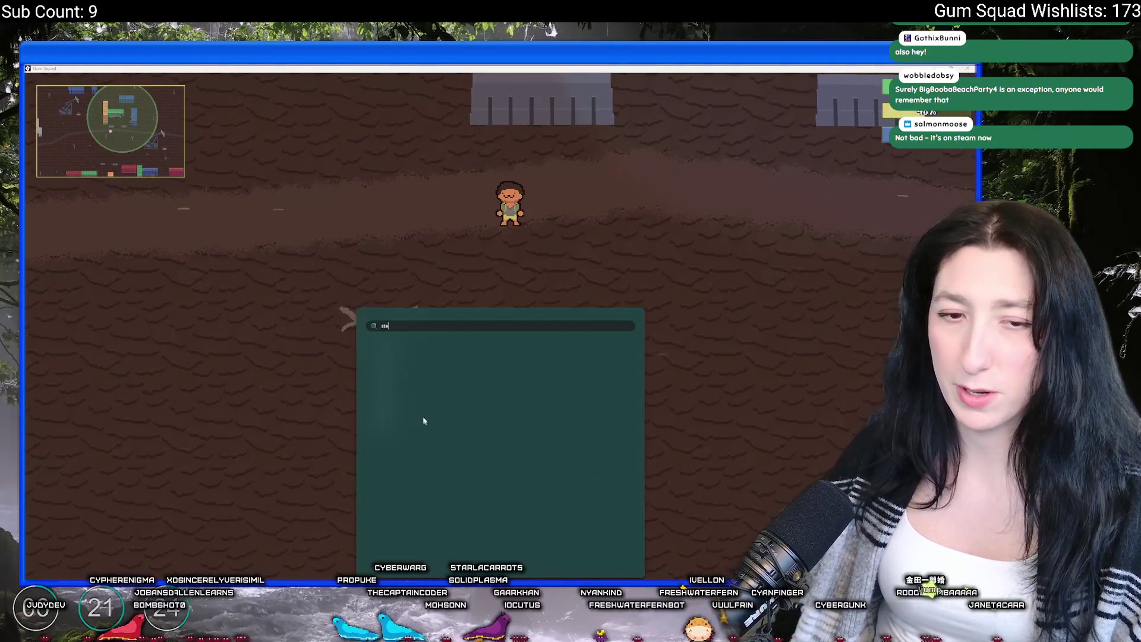
Launch Steam and search the store for 'delve' to reach the Delve store page
type("steam")
left_click(429, 386)
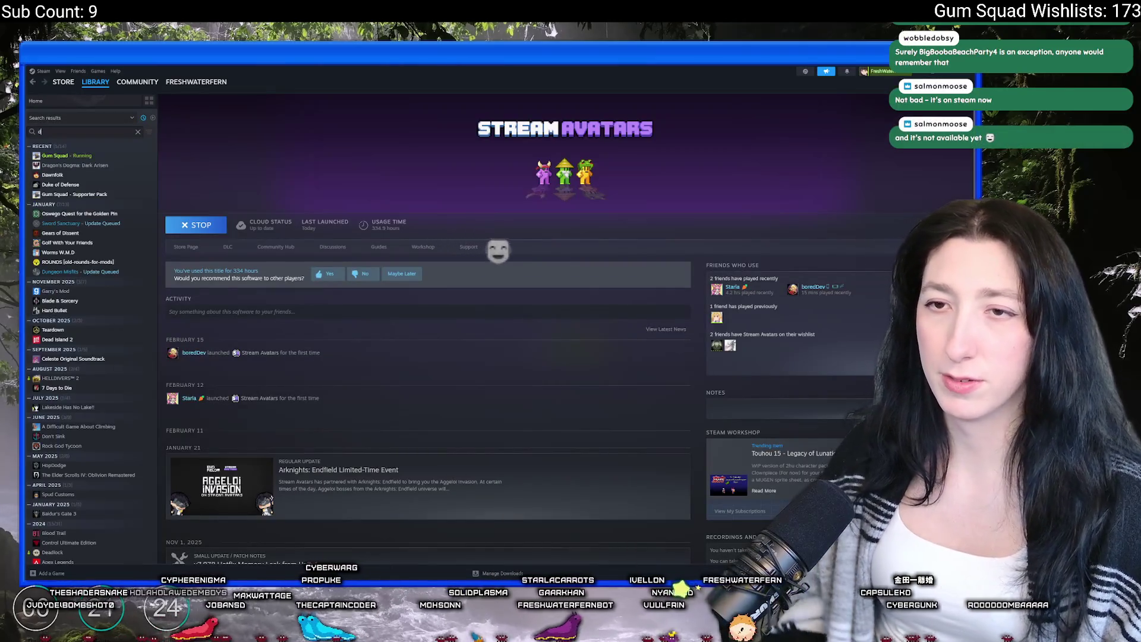
key("BackSpace")
key("BackSpace")
key("BackSpace")
type("d")
left_click(71, 95)
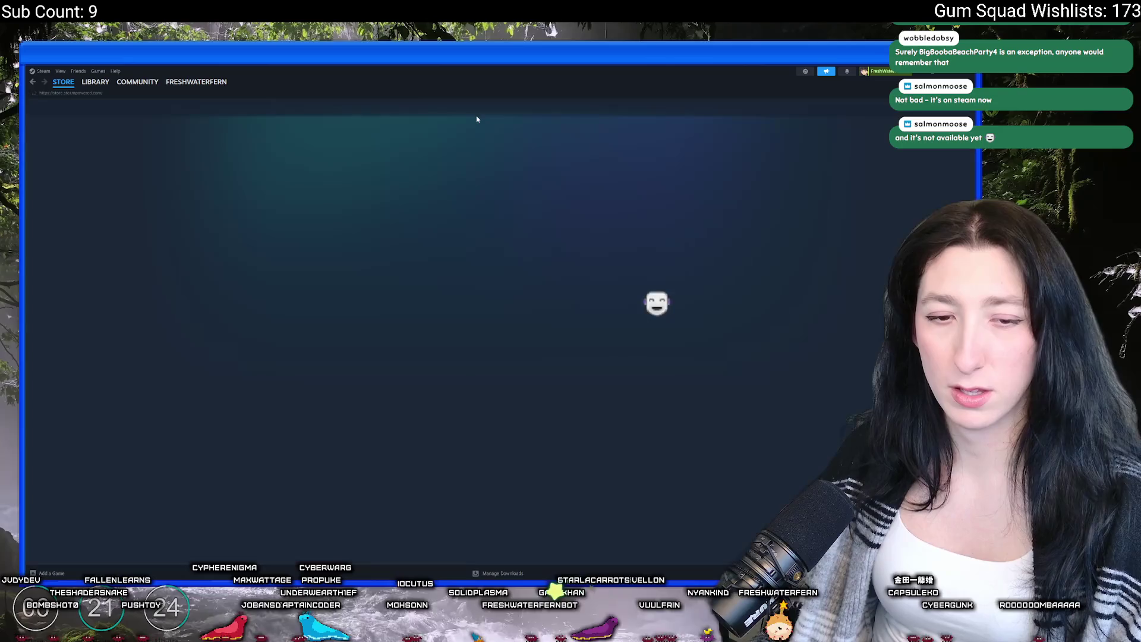
left_click(603, 107)
type("delve")
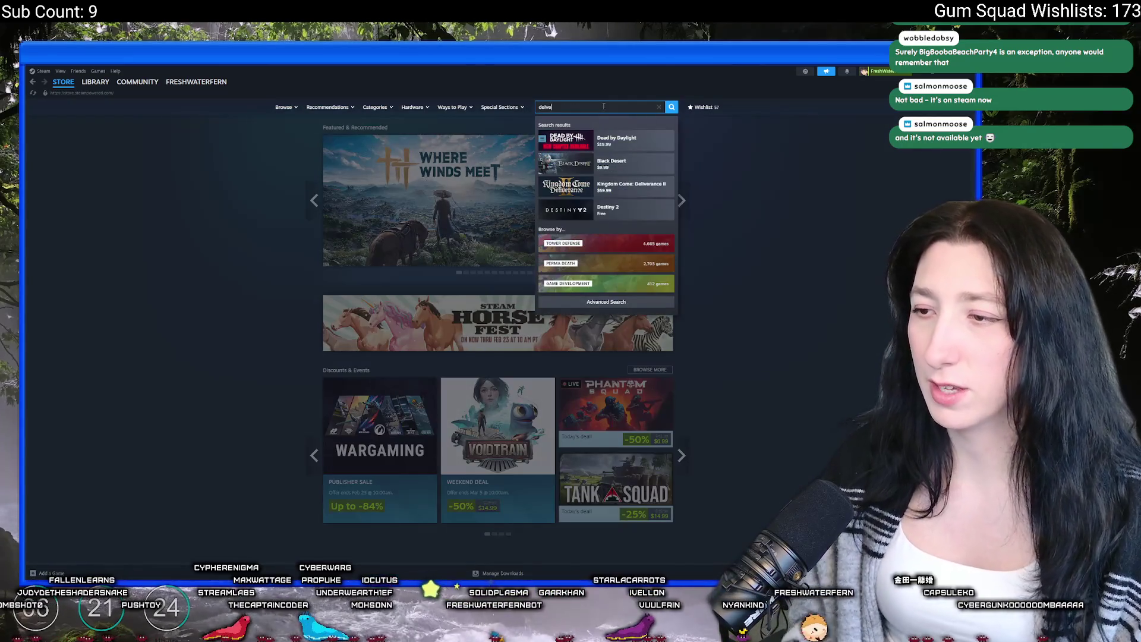
left_click(599, 150)
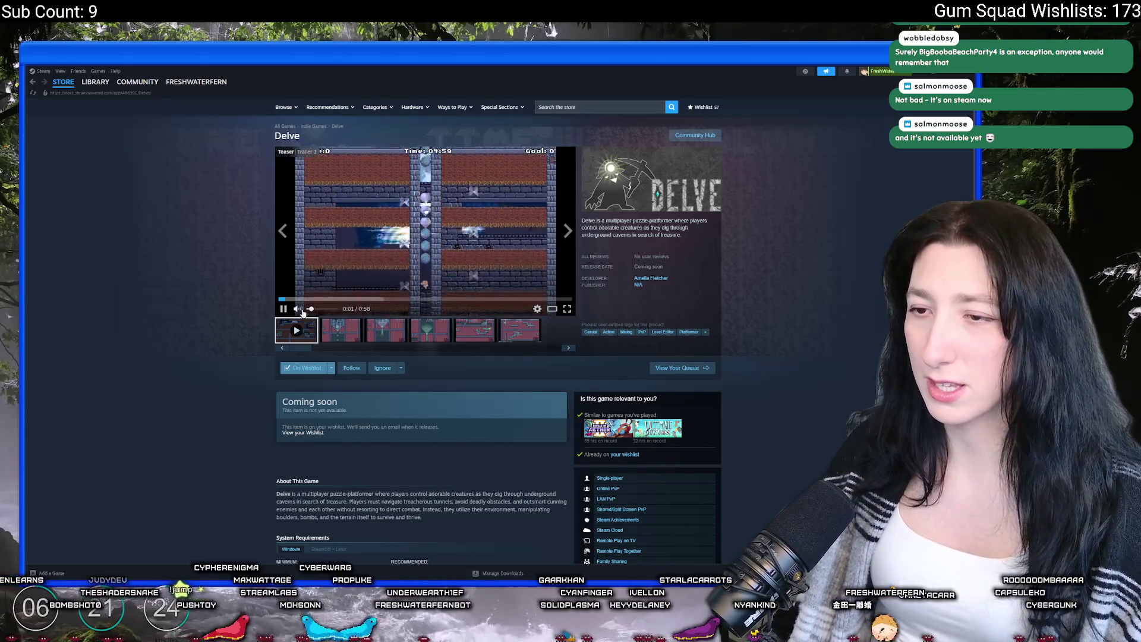
Watch the Delve trailer full screen, then return to the store page
mouse_move(324, 313)
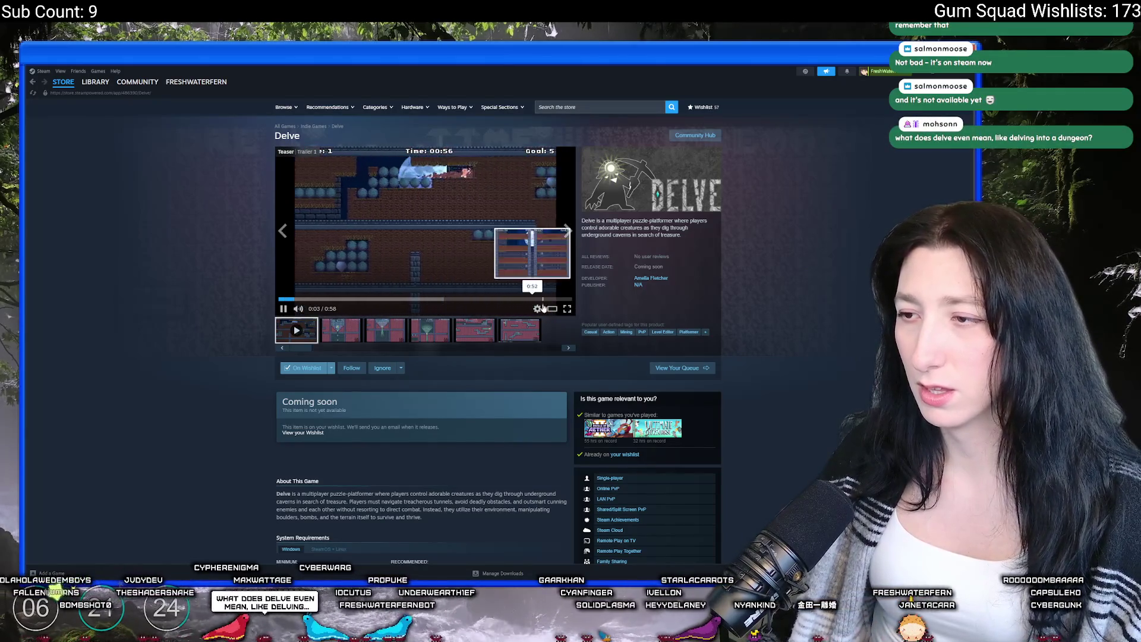
double_click(450, 231)
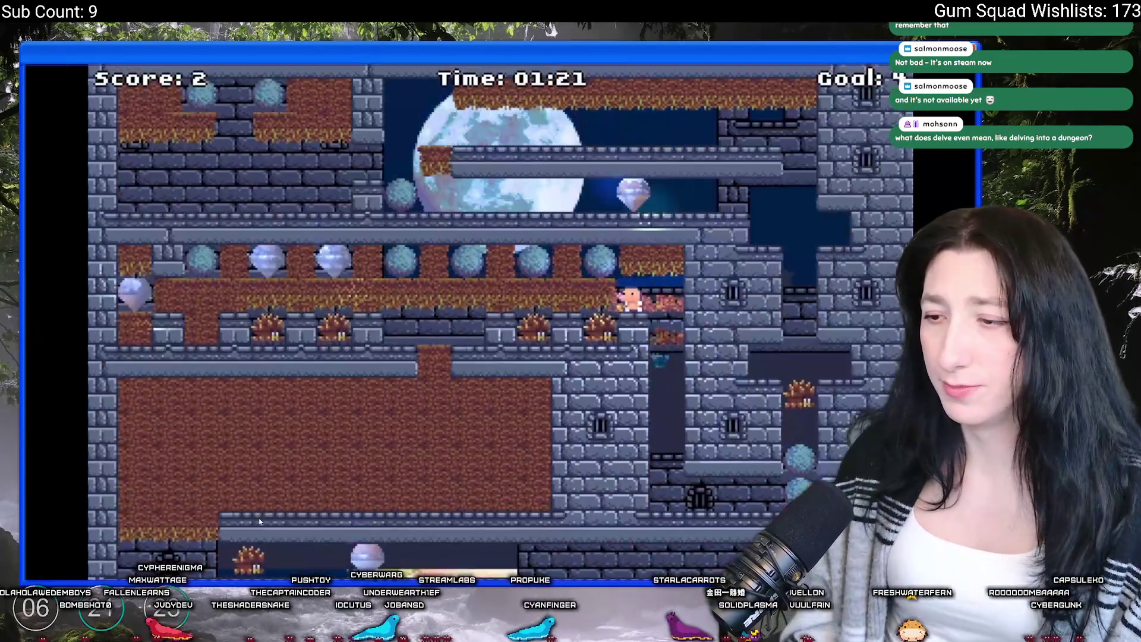
key("Left")
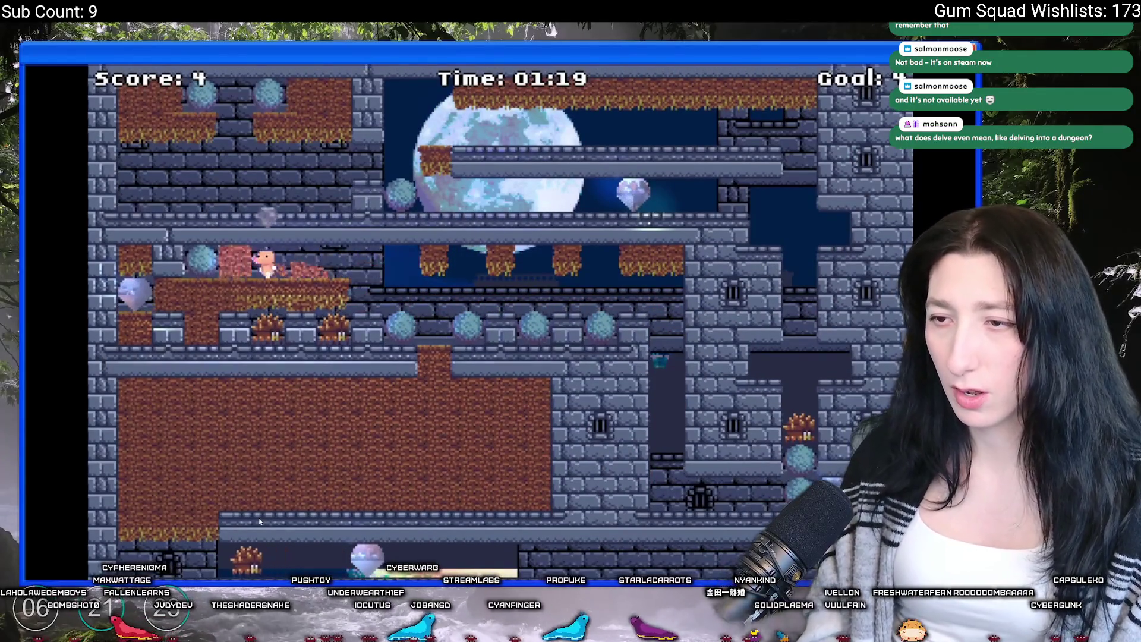
key("Right")
key("Right")
key("Up")
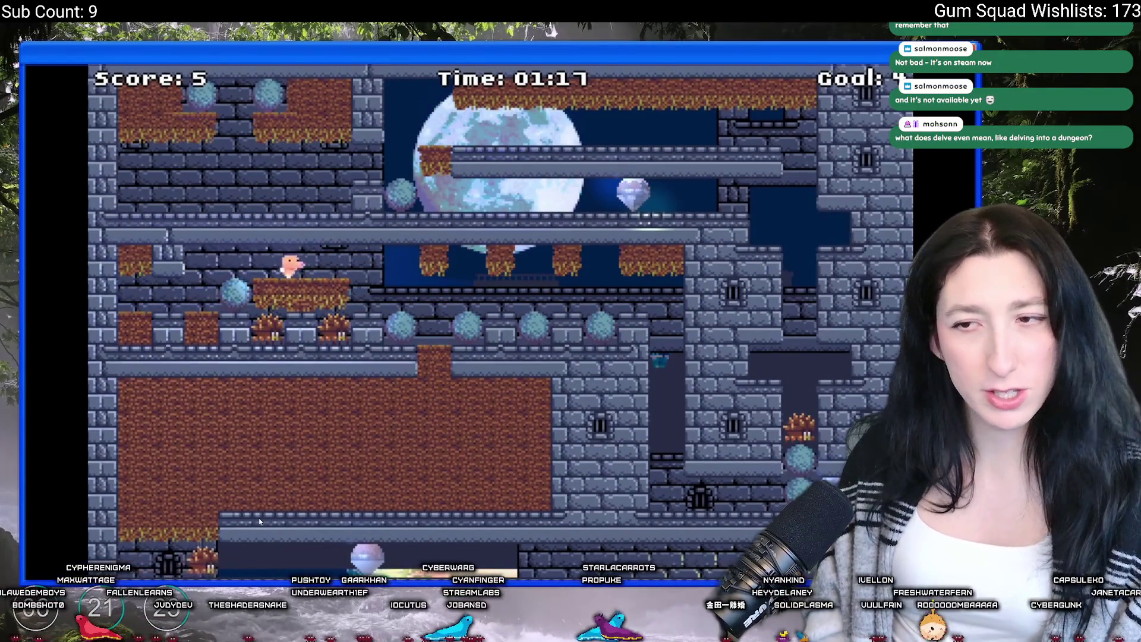
key("Down")
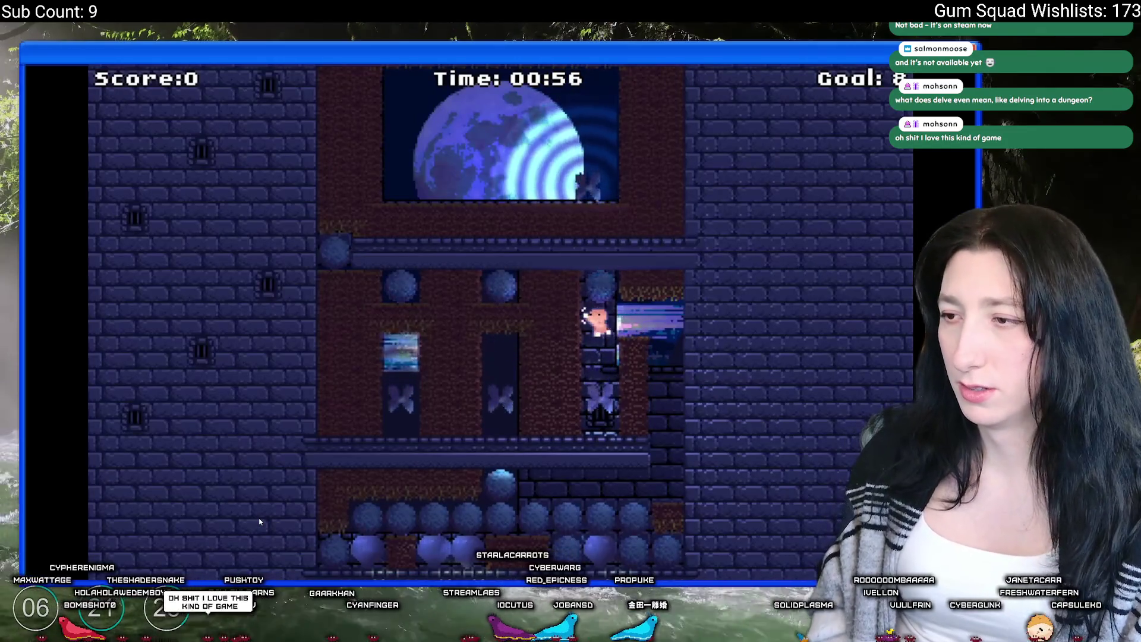
key("Left")
key("Left")
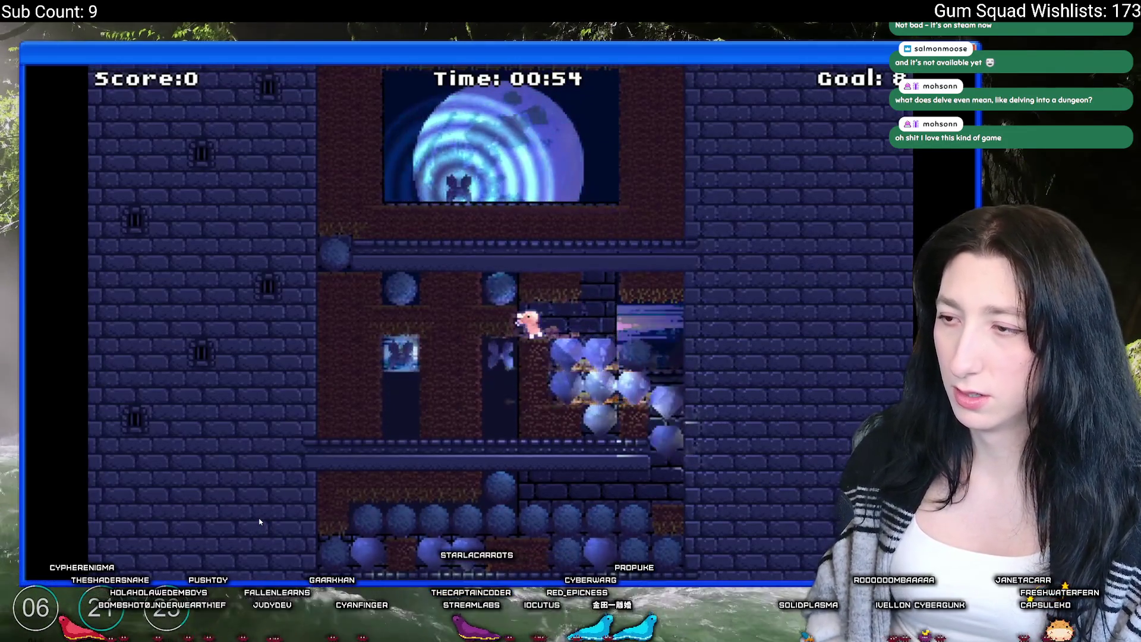
key("Down")
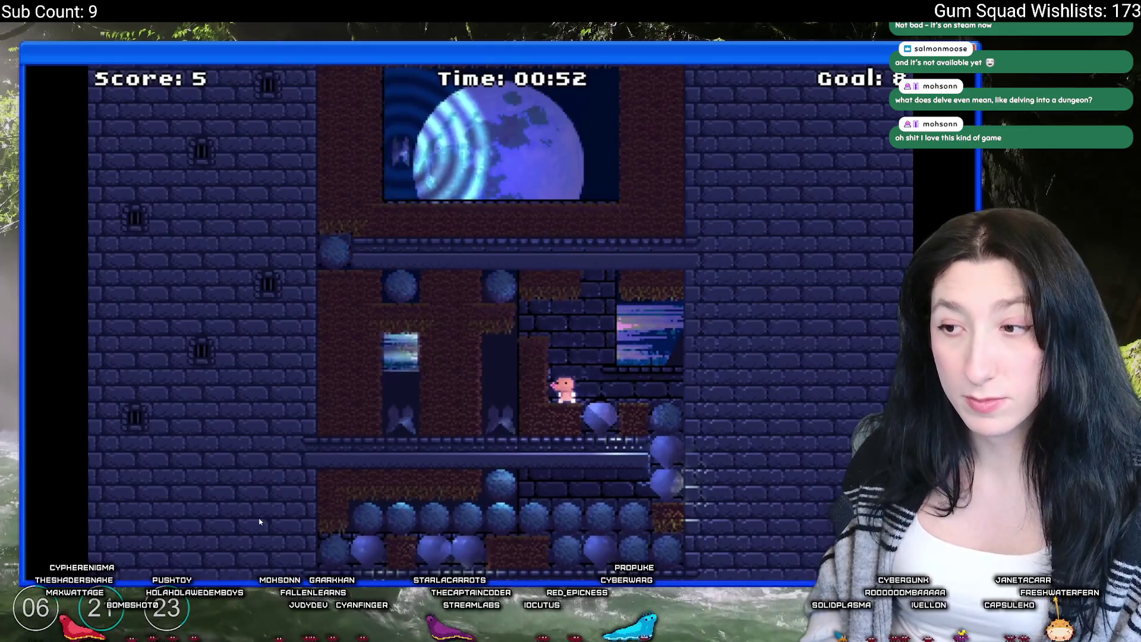
key("Right")
key("Up")
key("Up")
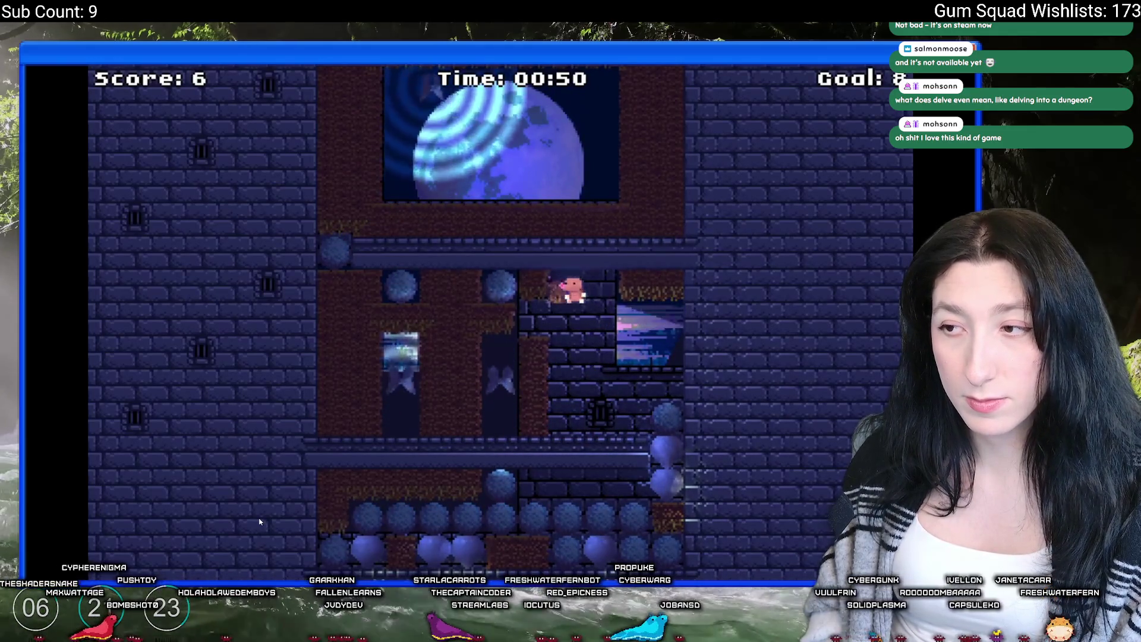
key("Left")
key("Down")
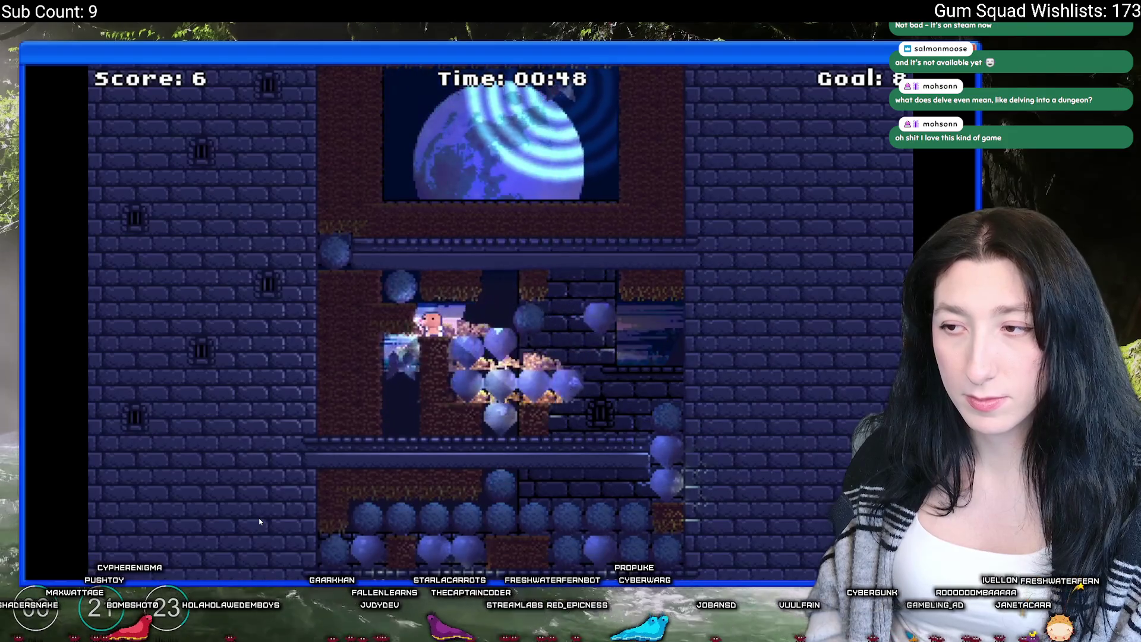
key("Right")
key("Left")
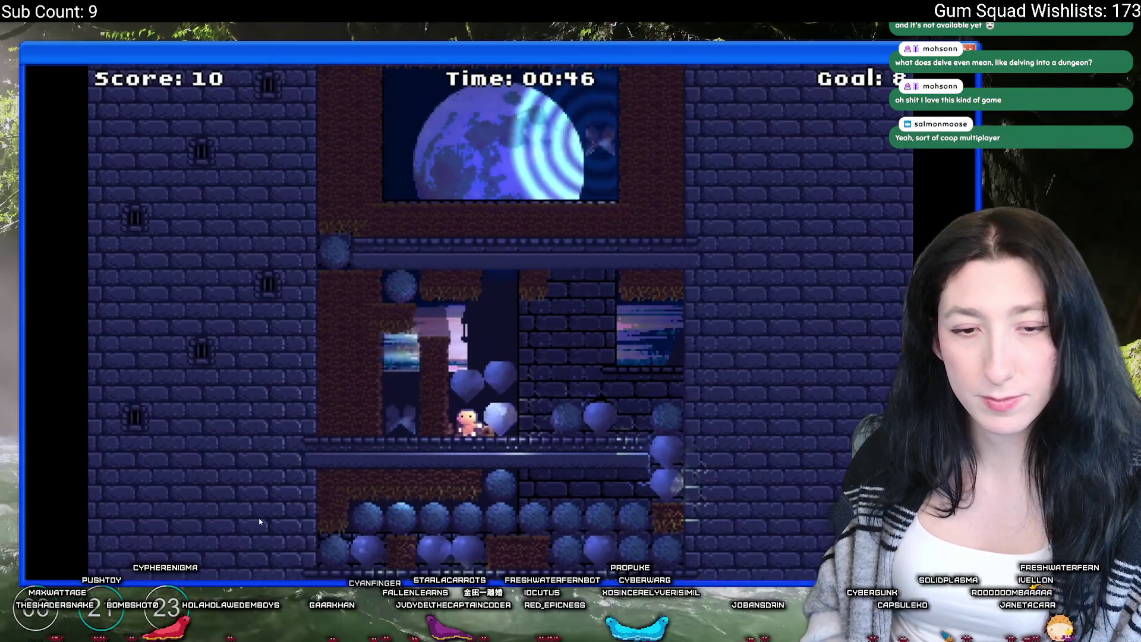
key("Up")
key("Right")
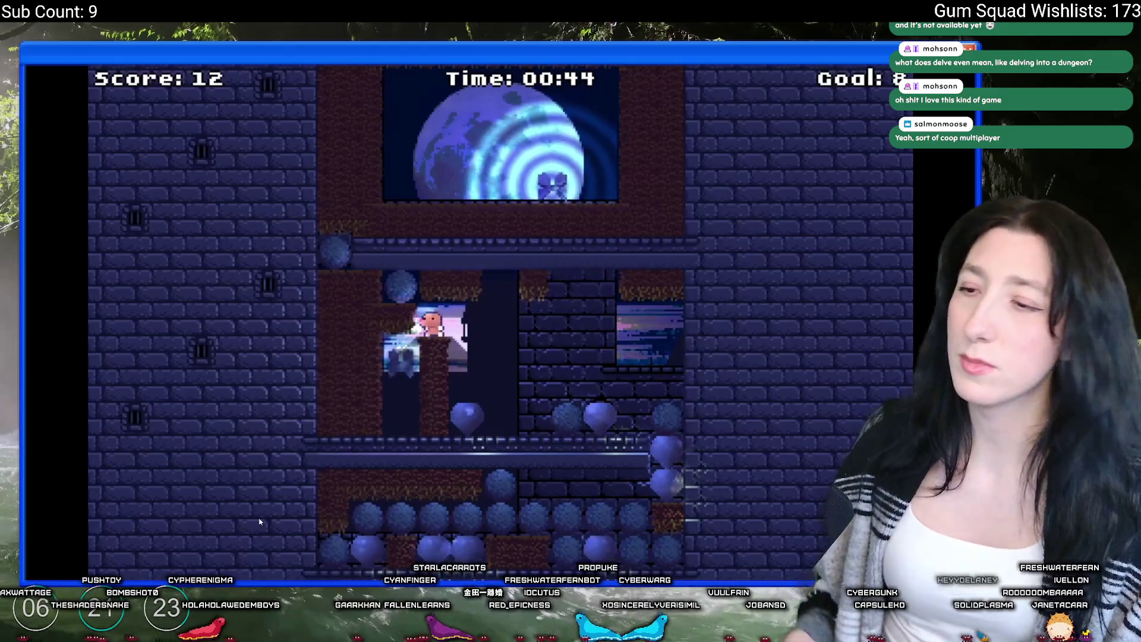
key("Left")
key("Down")
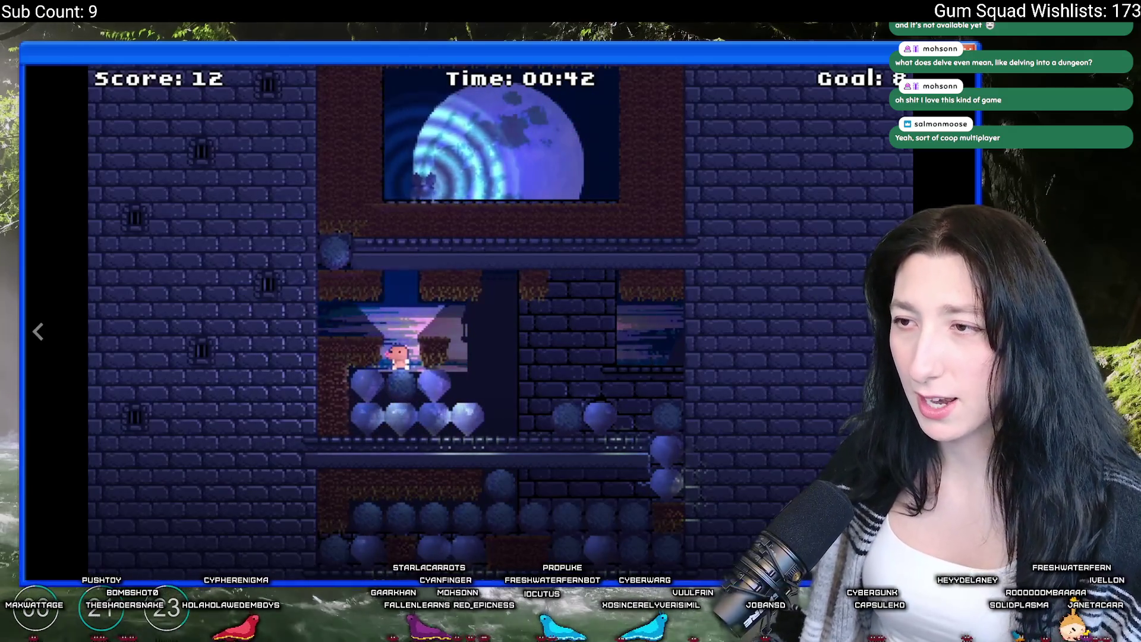
key("Right")
key("Up")
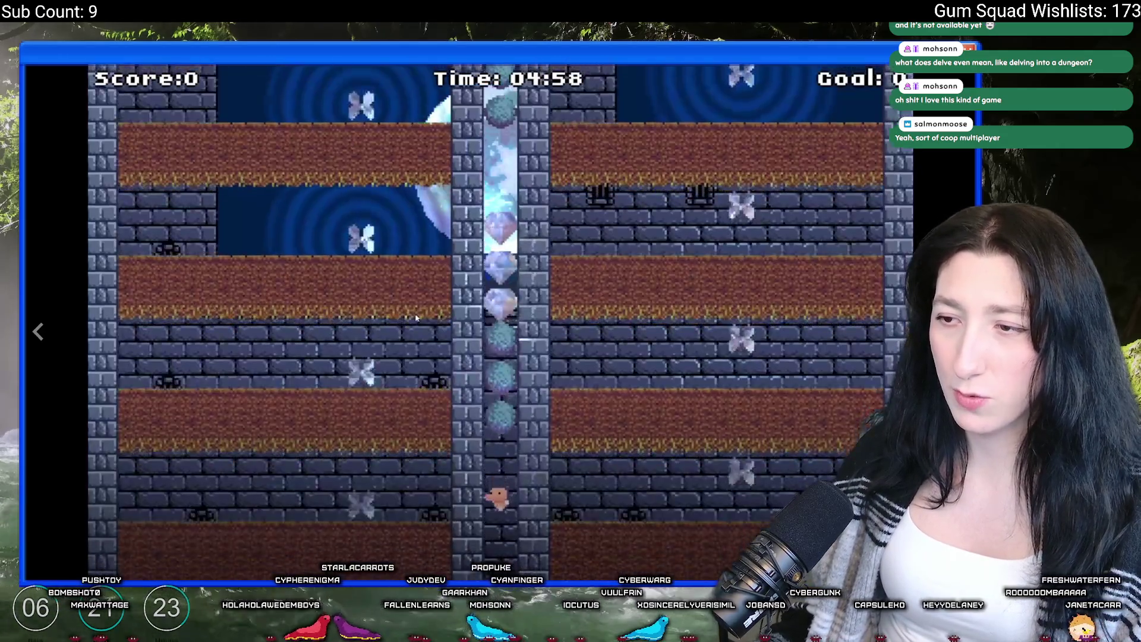
key("Left")
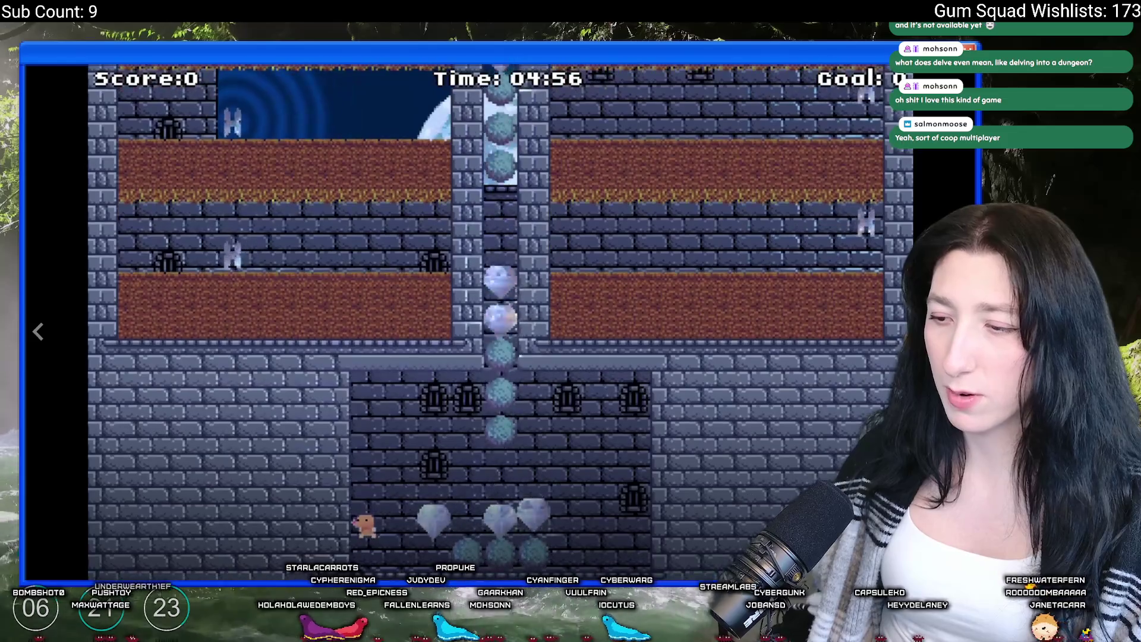
key("Right")
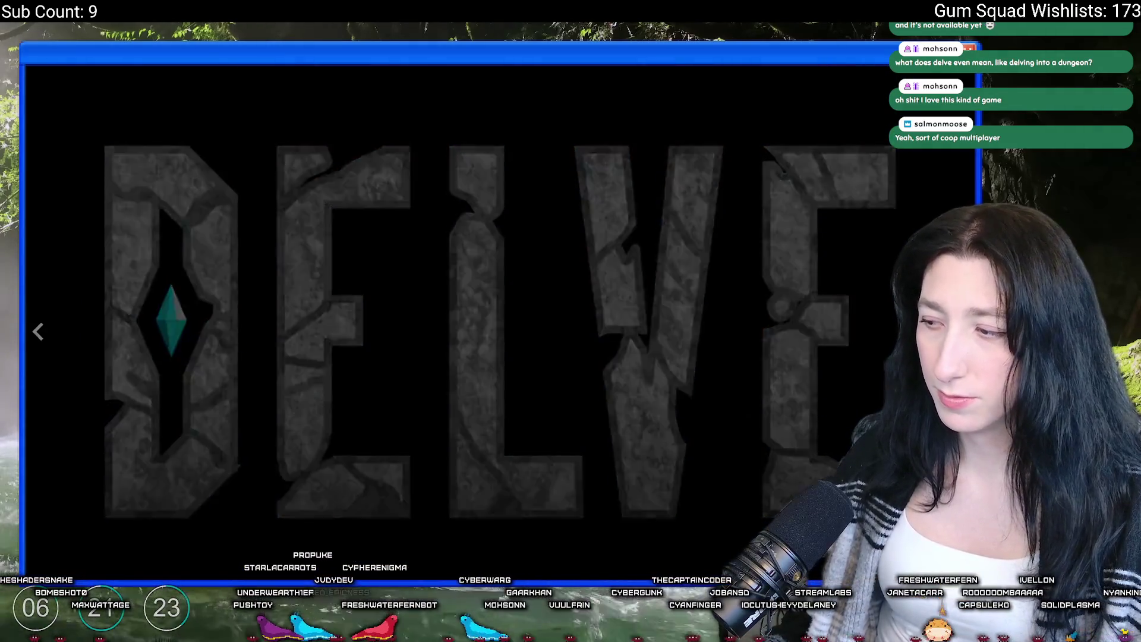
key("Escape")
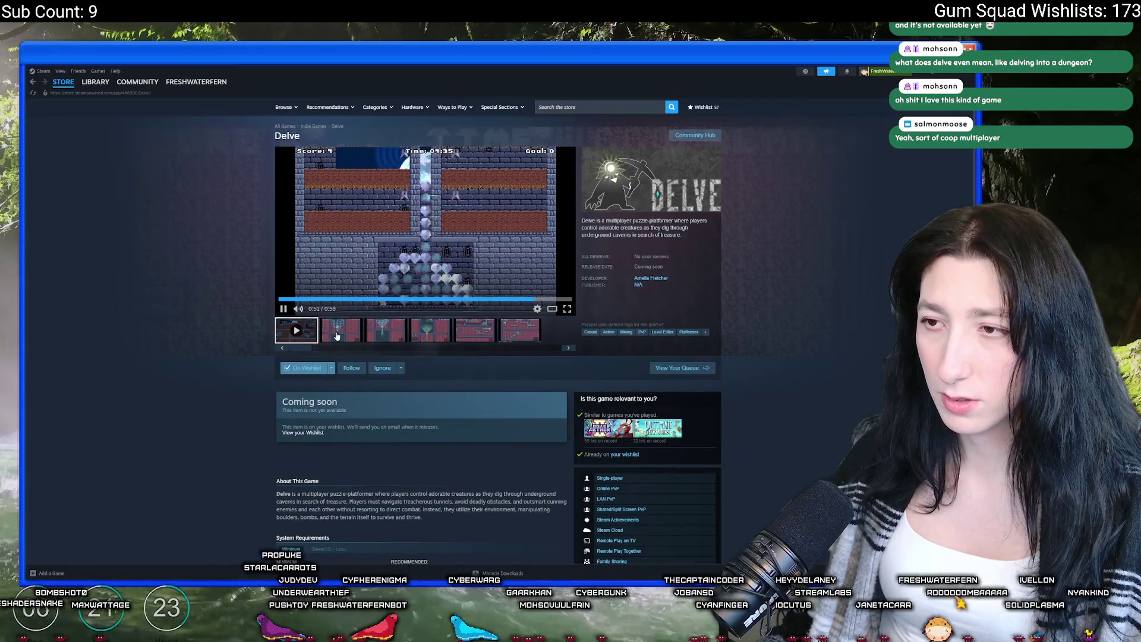
View Delve's six screenshots at full size and close the viewer
left_click(341, 329)
left_click(386, 330)
left_click(457, 274)
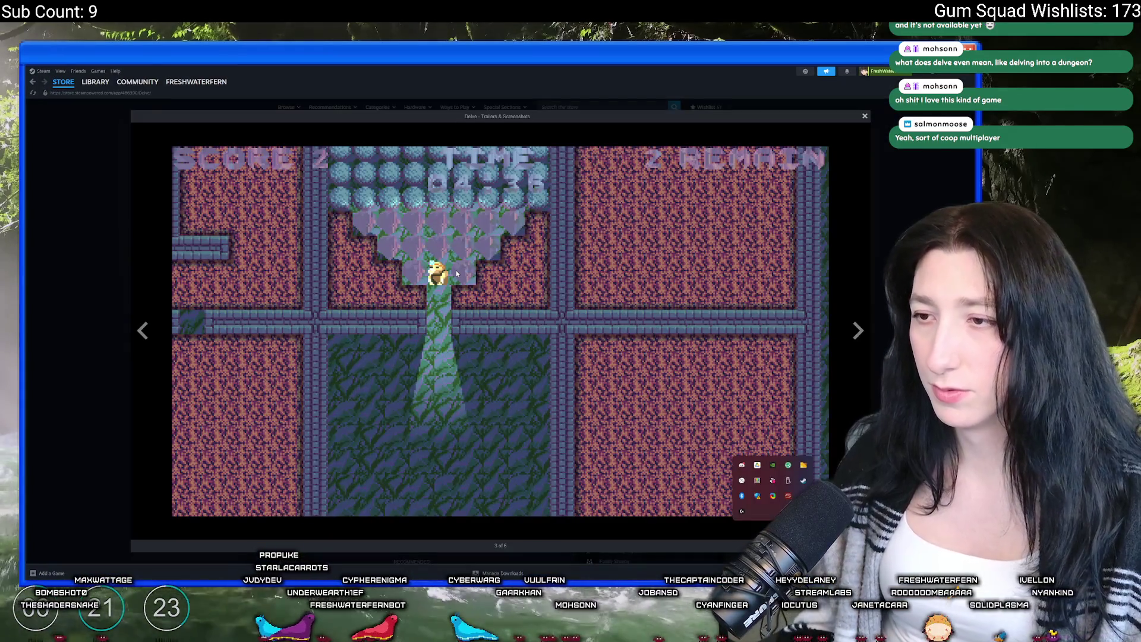
key("Right")
key("Right")
key("Right")
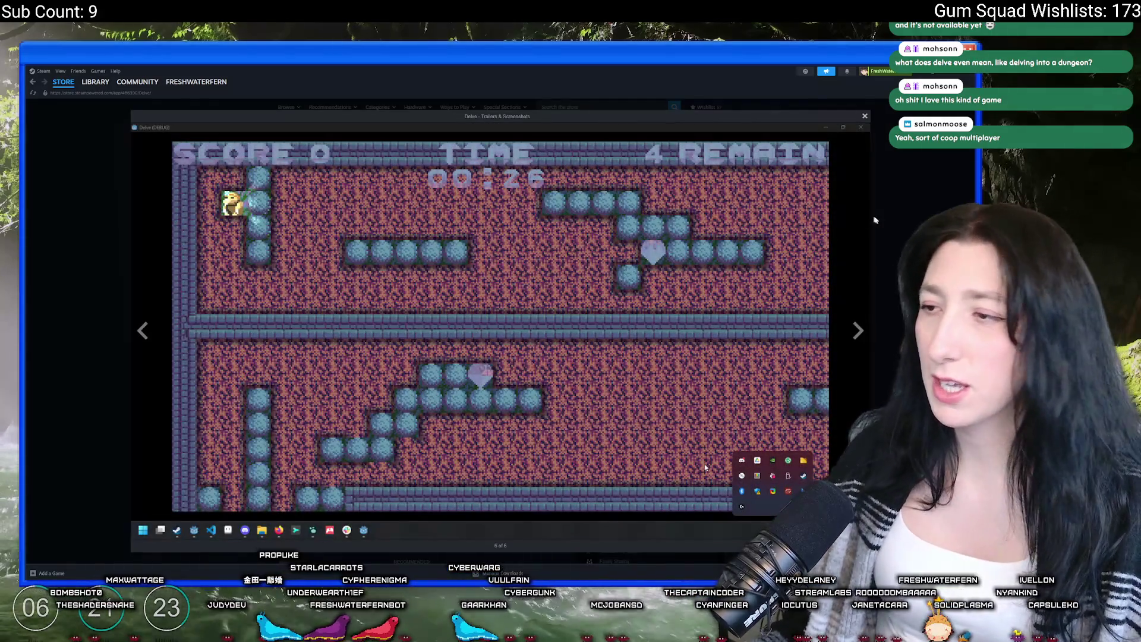
key("Escape")
Read the About This Game description, then open the developer's page listing Delve
scroll(404, 422, "down", 10)
scroll(403, 421, "up", 3)
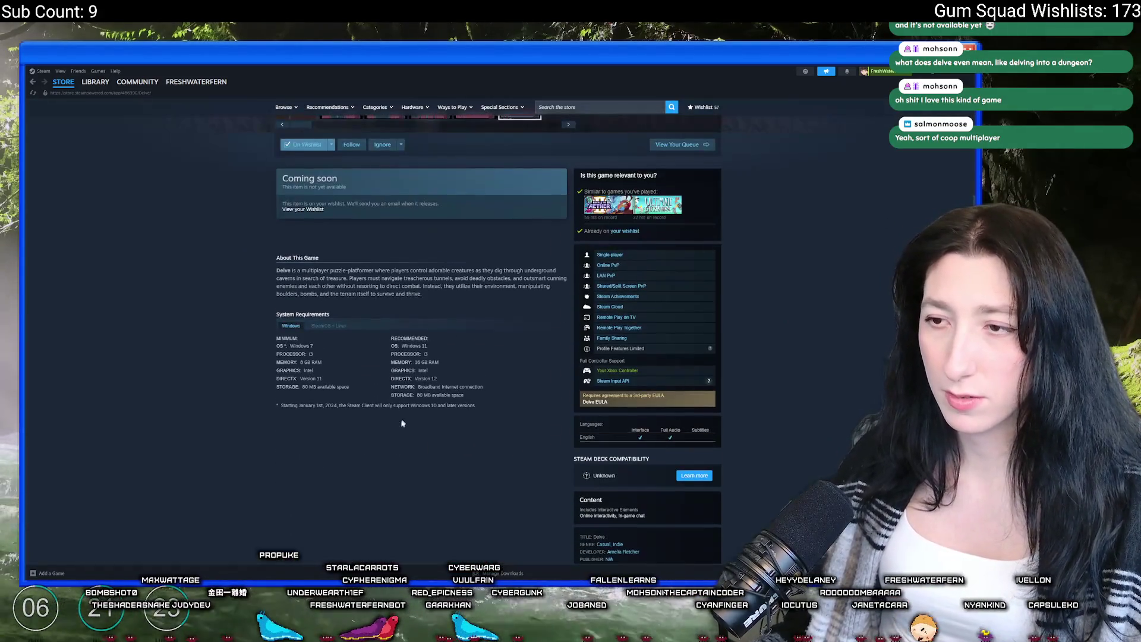
scroll(397, 312, "up", 2)
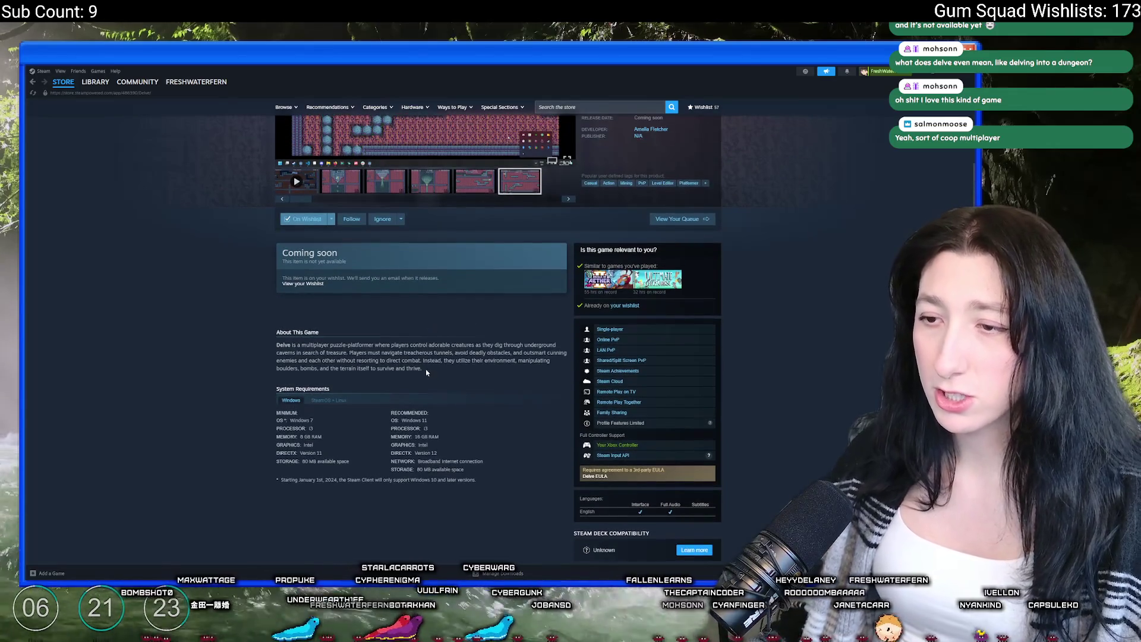
left_click_drag(478, 482, 275, 388)
left_click_drag(275, 345, 422, 368)
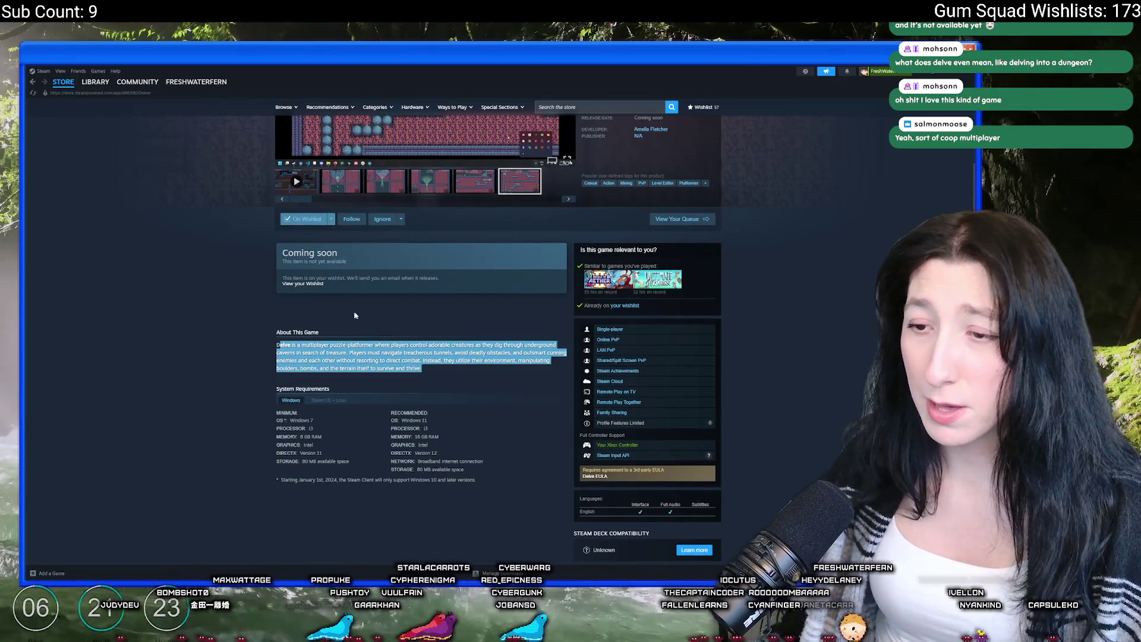
left_click(352, 316)
scroll(356, 315, "down", 5)
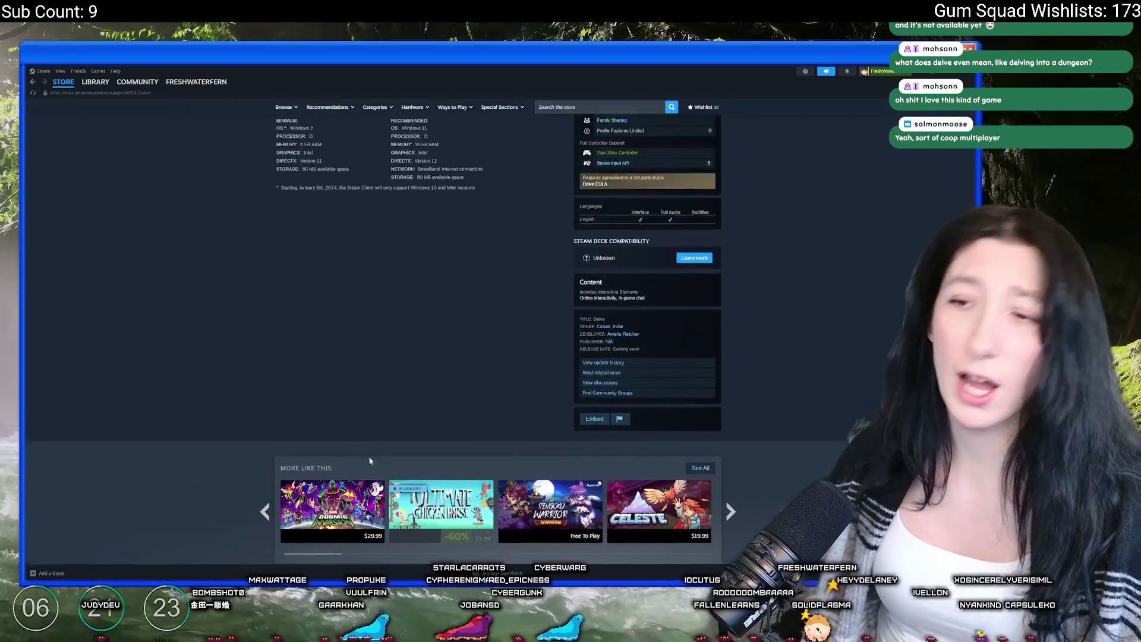
scroll(369, 416, "up", 8)
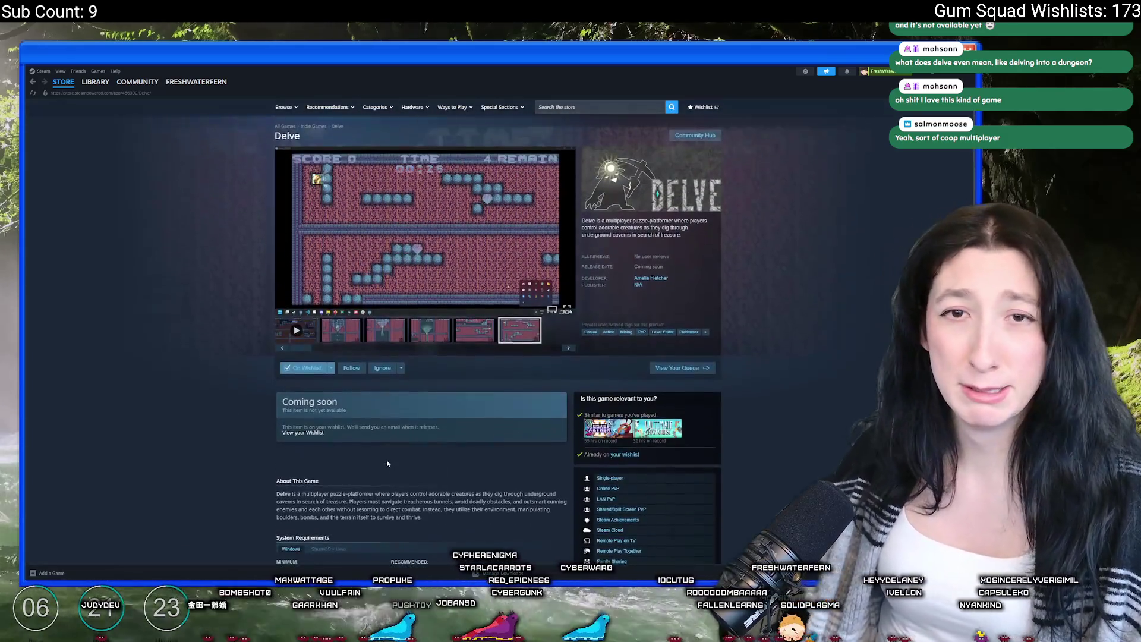
left_click(516, 333)
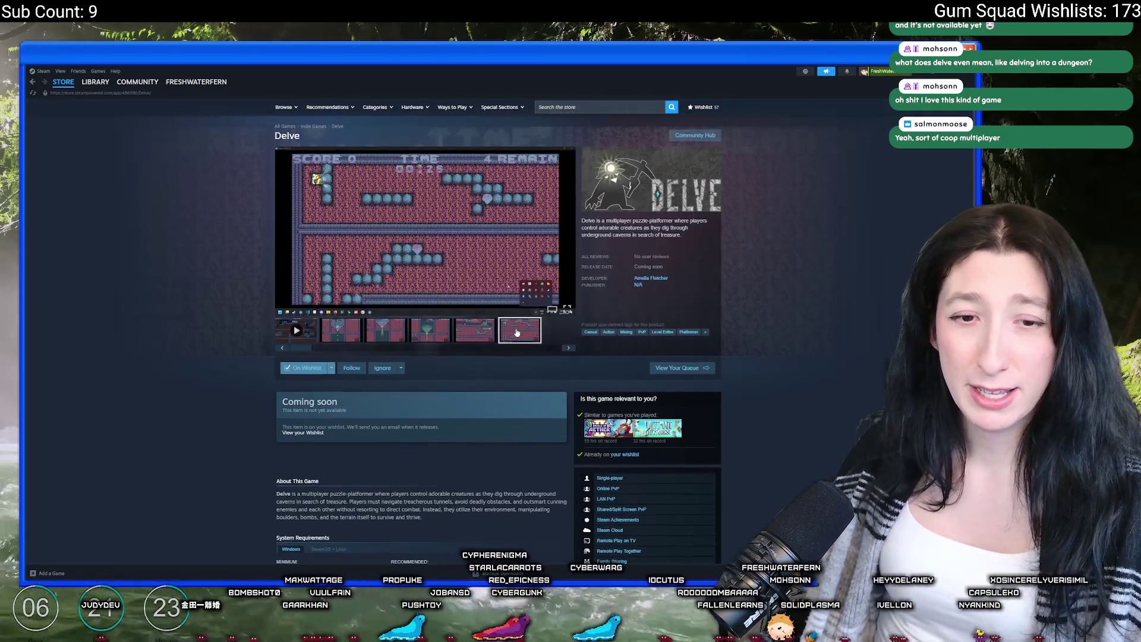
scroll(463, 254, "down", 3)
scroll(414, 384, "up", 3)
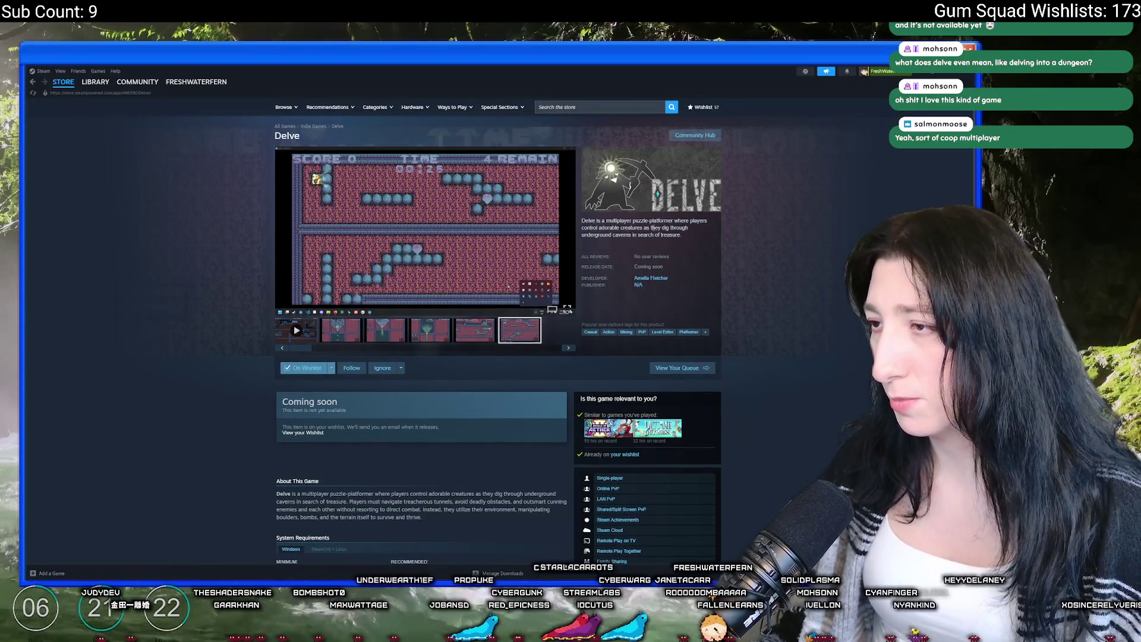
scroll(508, 287, "down", 2)
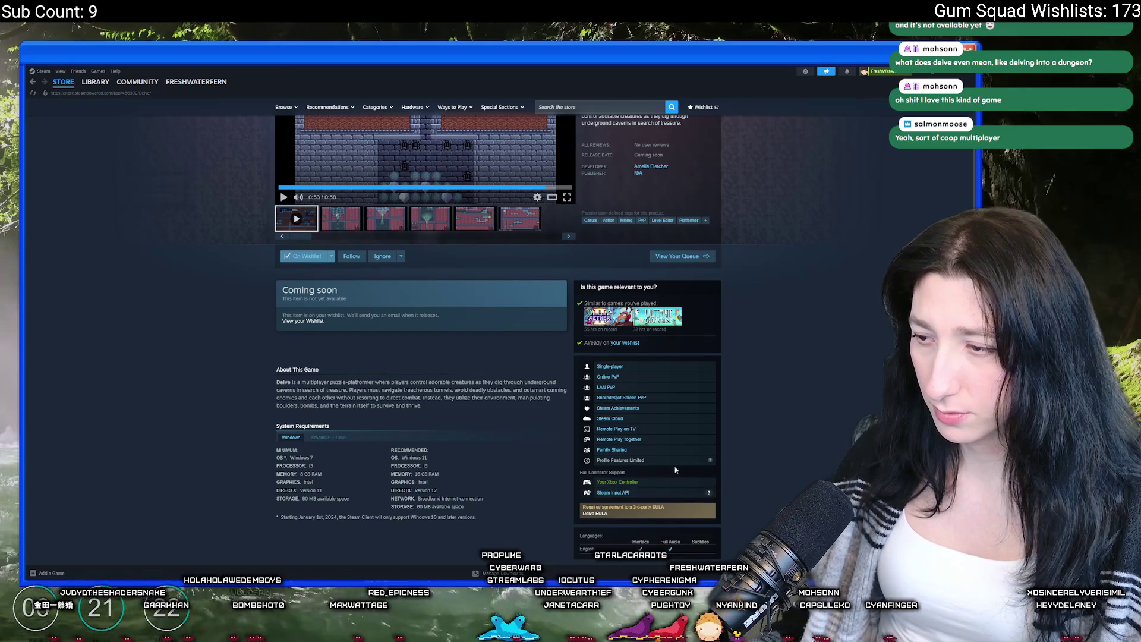
scroll(722, 471, "up", 2)
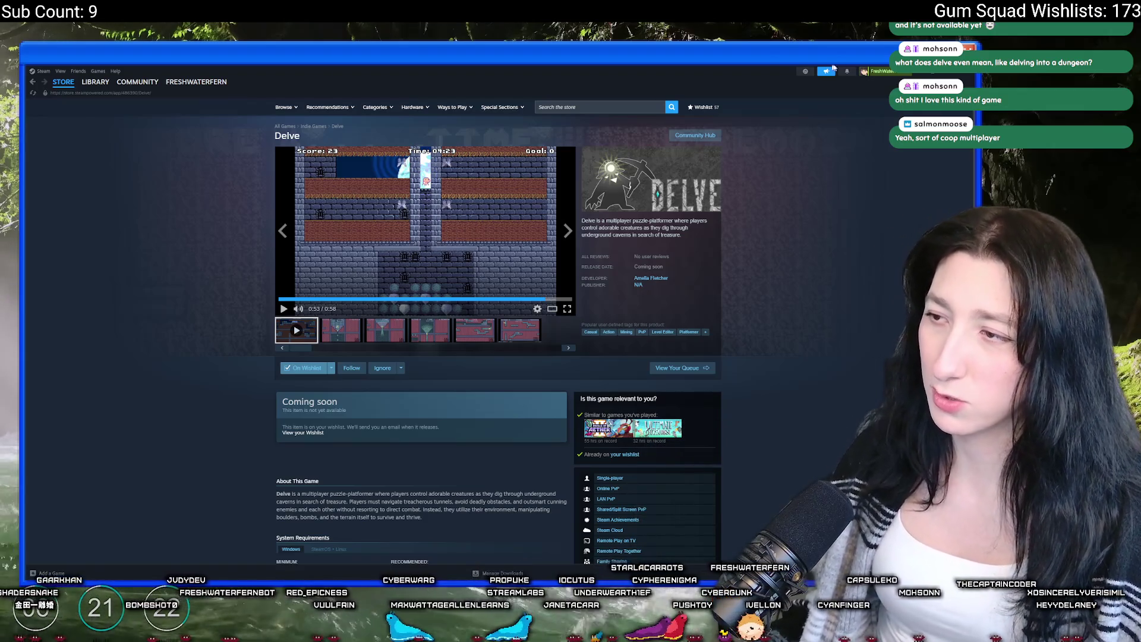
left_click(656, 281)
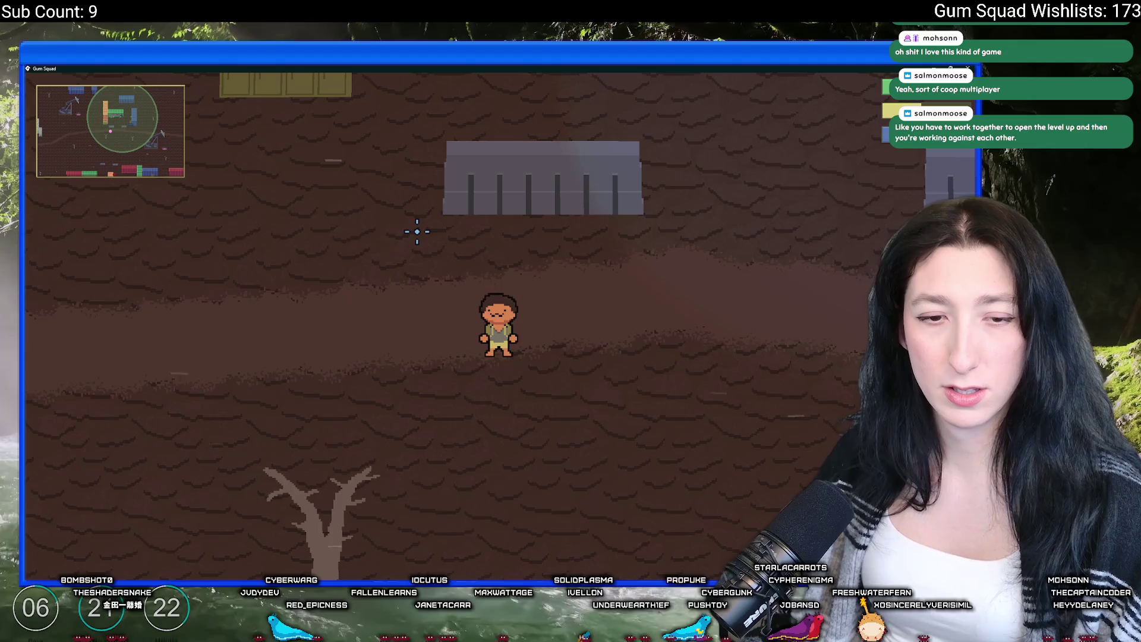
Walk, roll and ride the pink skateboard around the room
key("d")
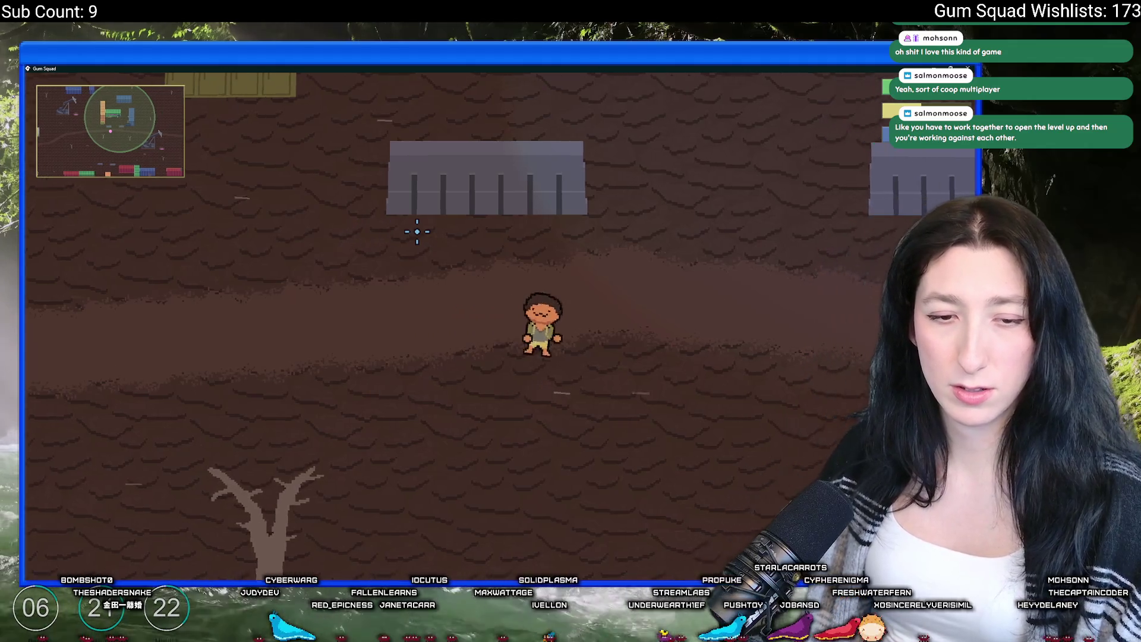
key("w")
key("w")
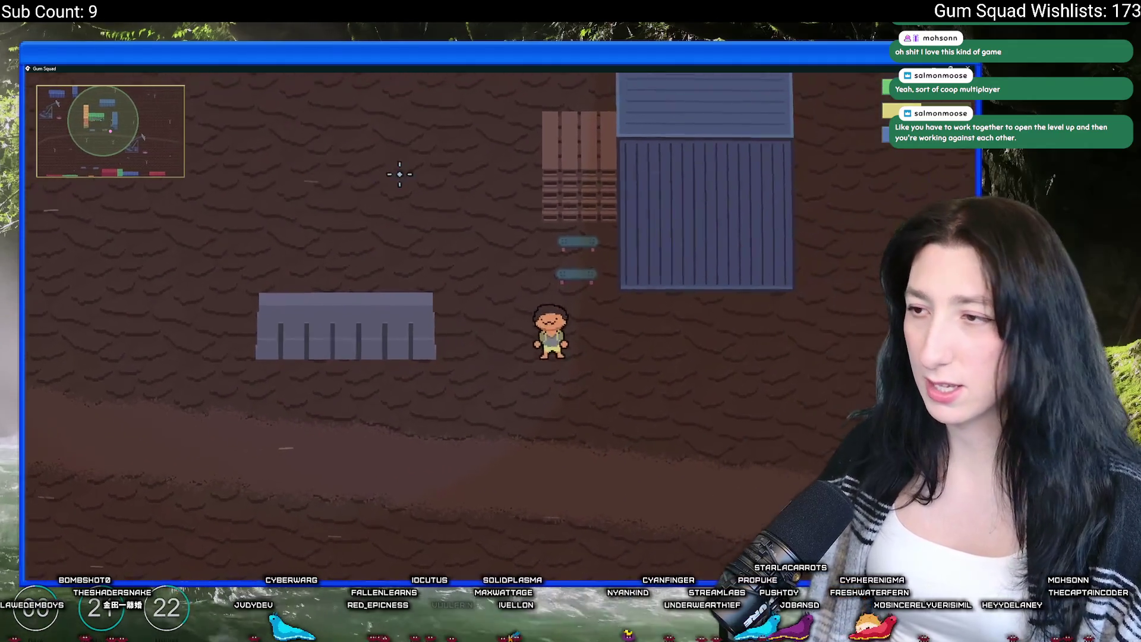
key("space")
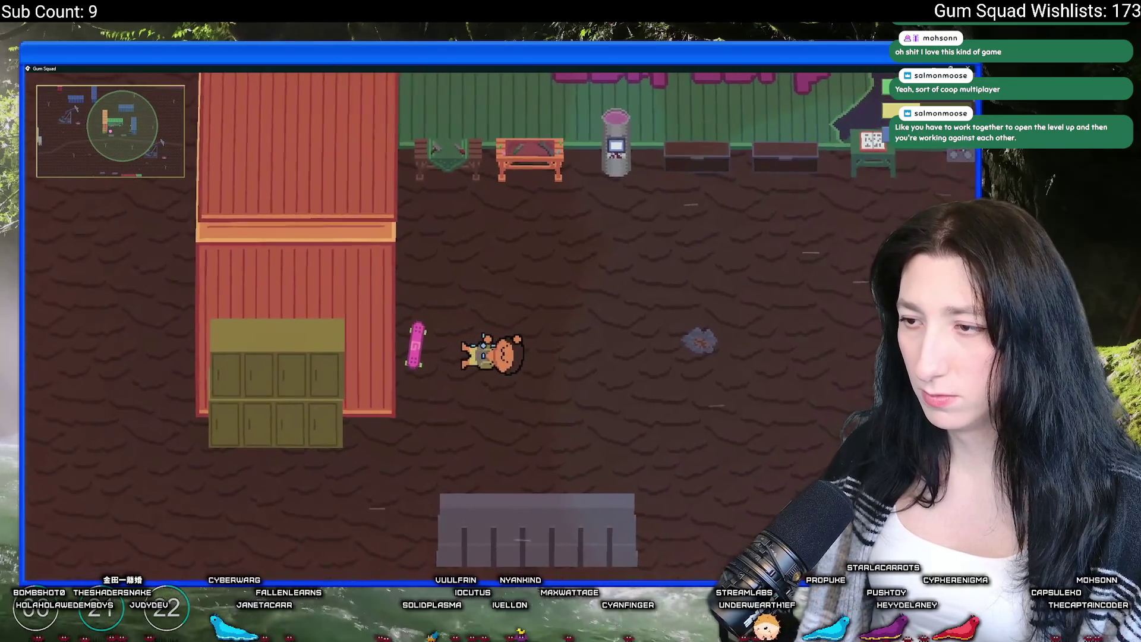
key("d")
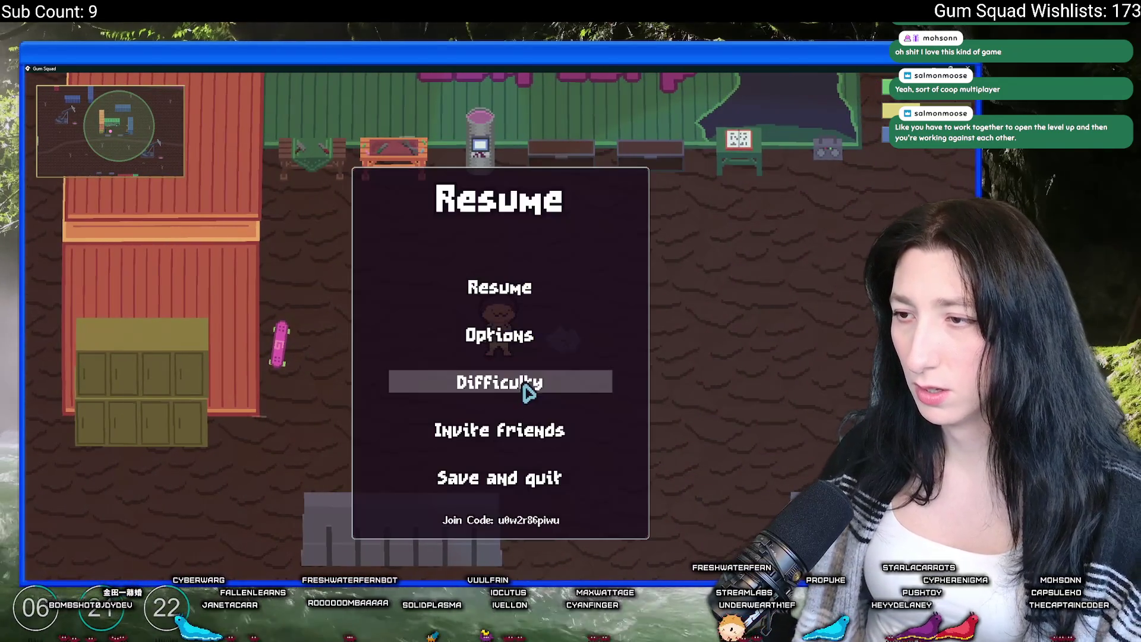
key("a")
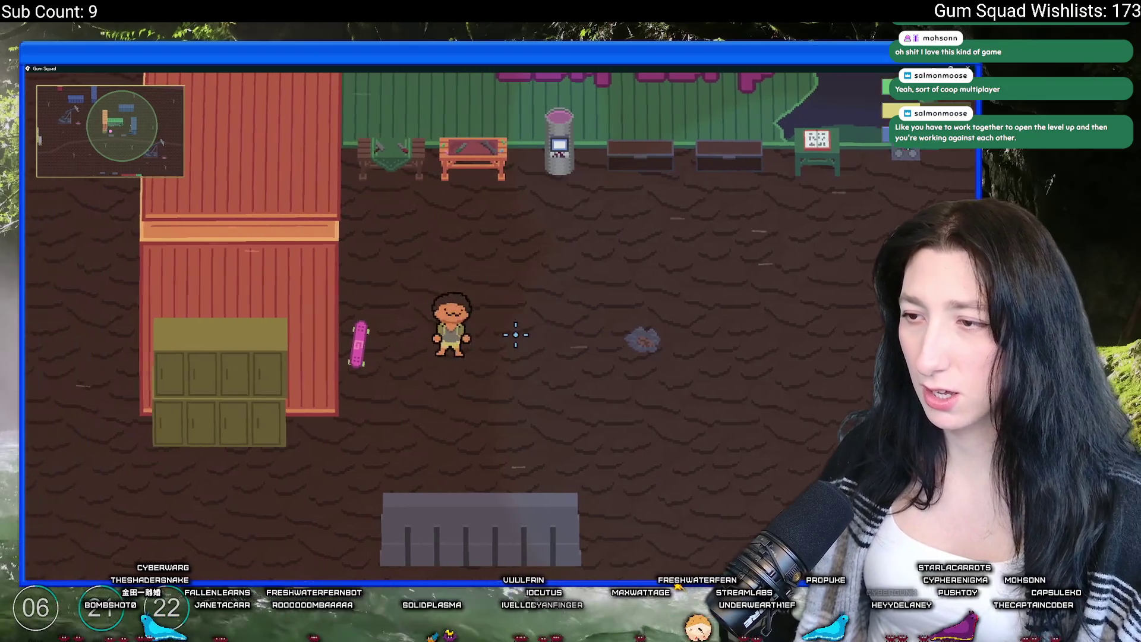
key("space")
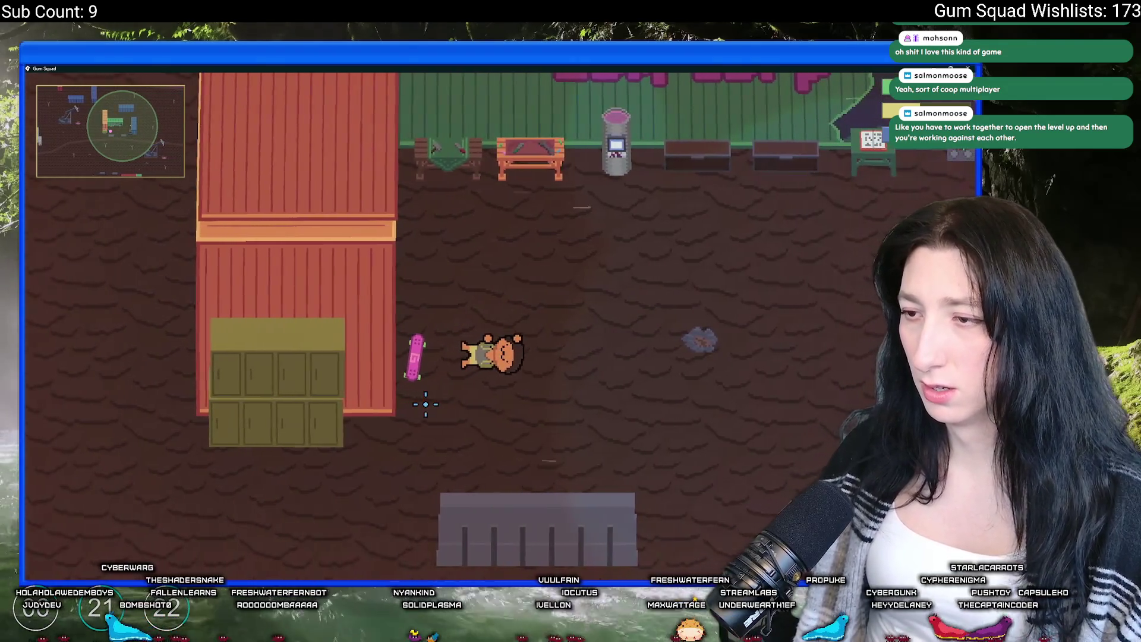
key("space")
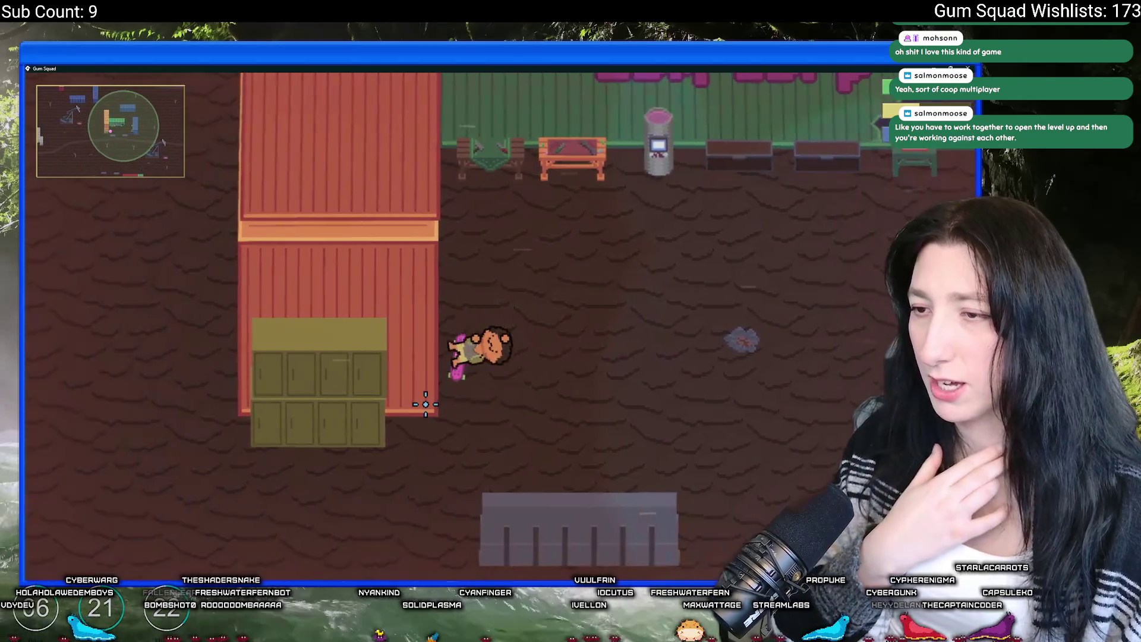
key("space")
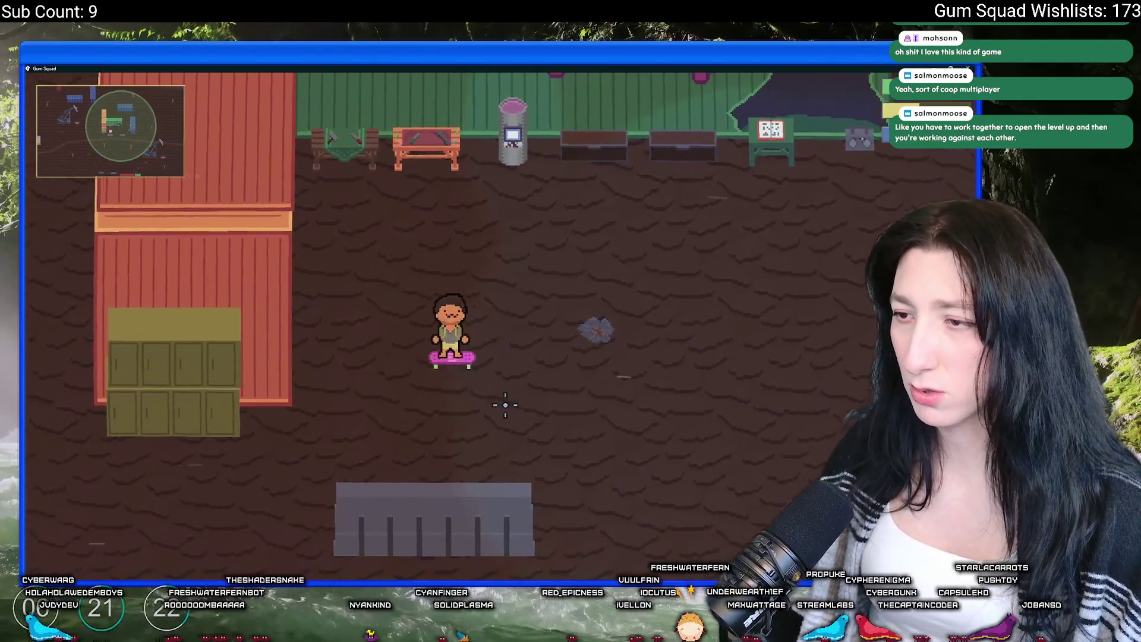
key("space")
key("d")
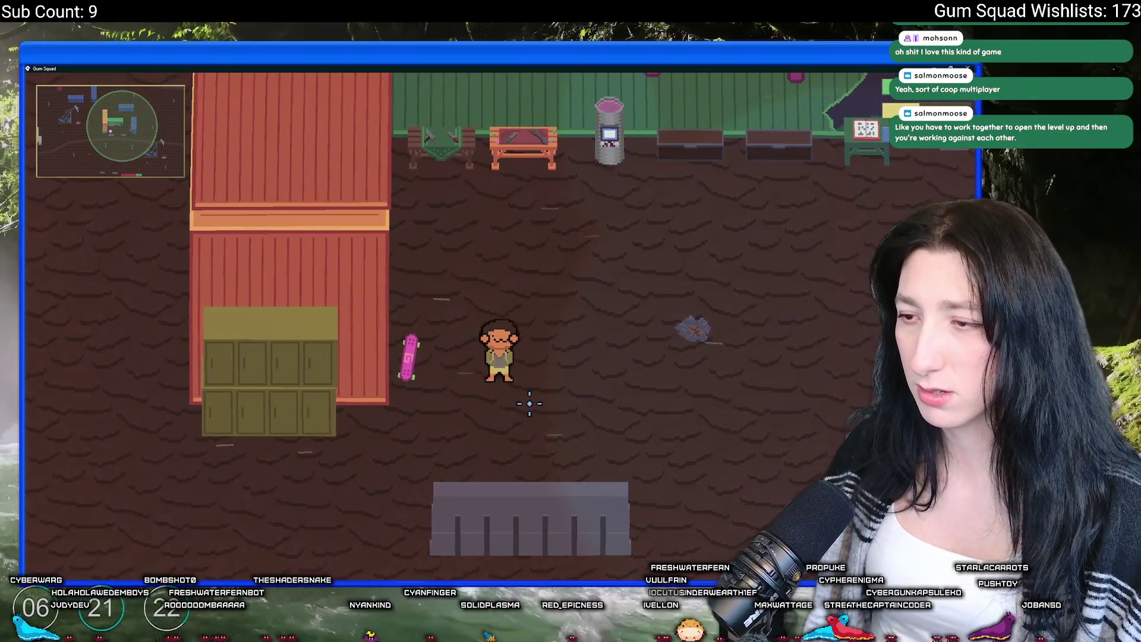
Check the pause menu's options and character customization panel, then close it
key("Escape")
left_click(525, 333)
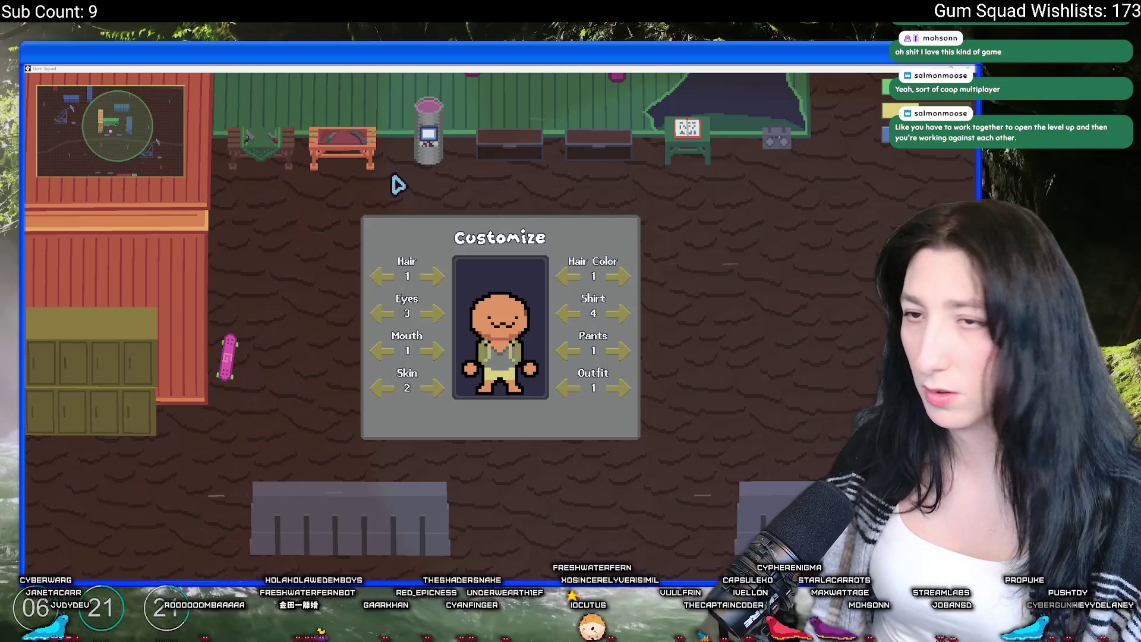
key("Escape")
Skateboard back and forth past the Gum Corp building, then close the game
key("a")
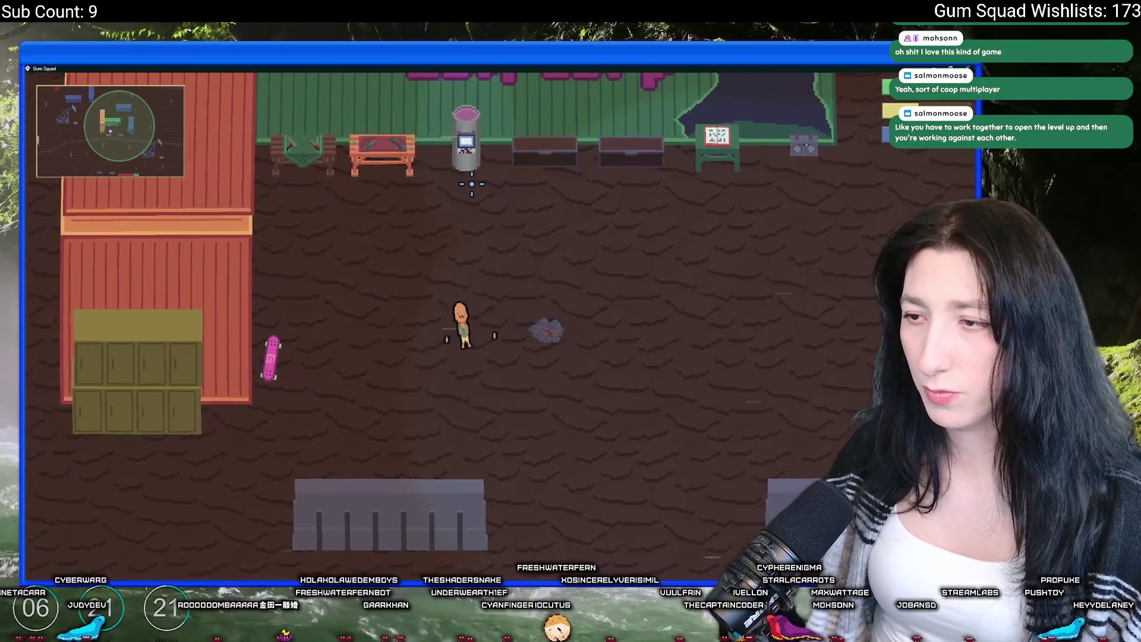
key("a")
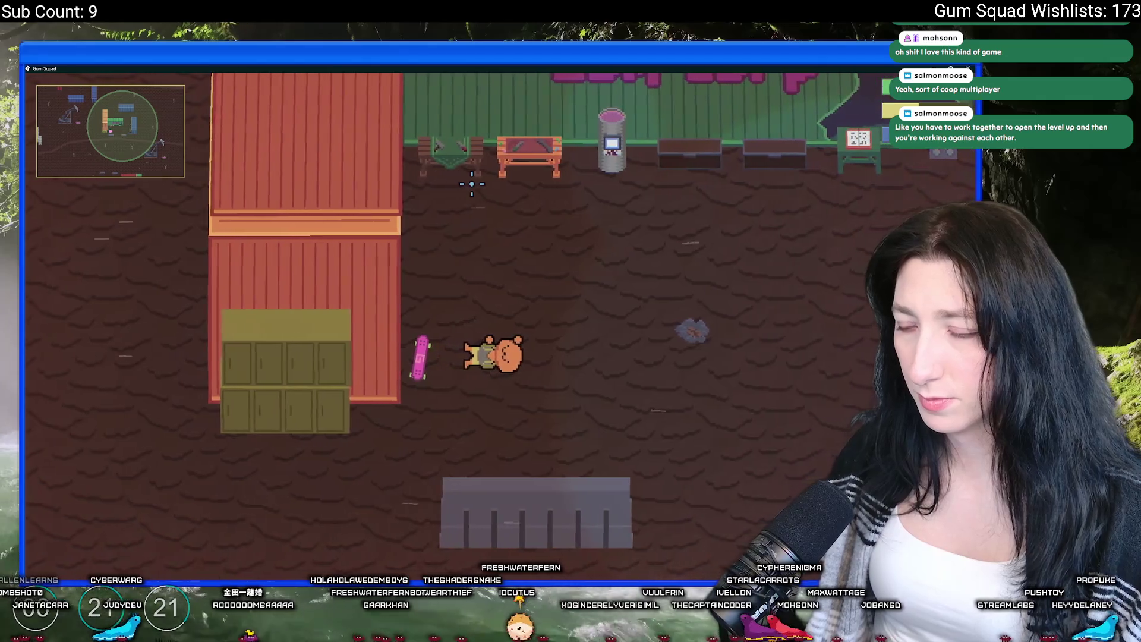
key("d")
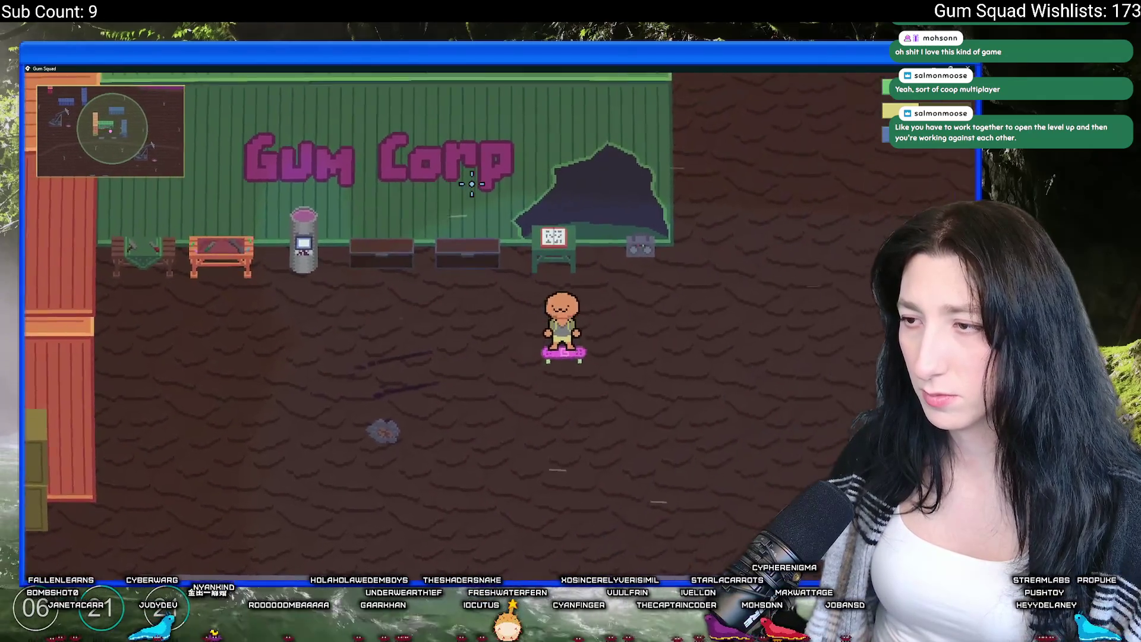
key("a")
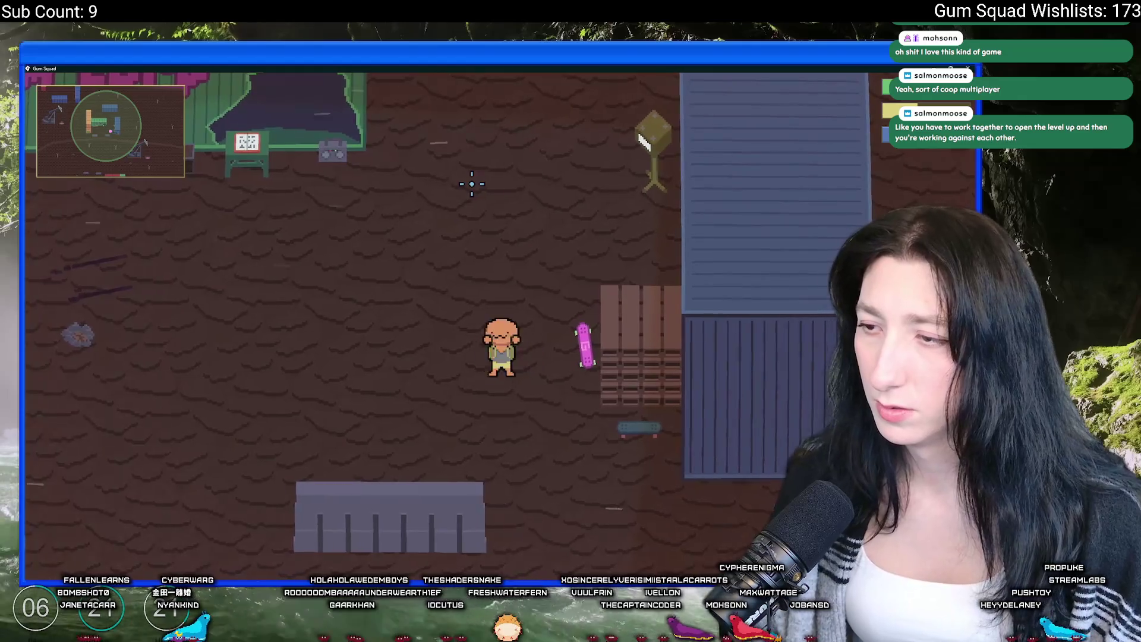
key("d")
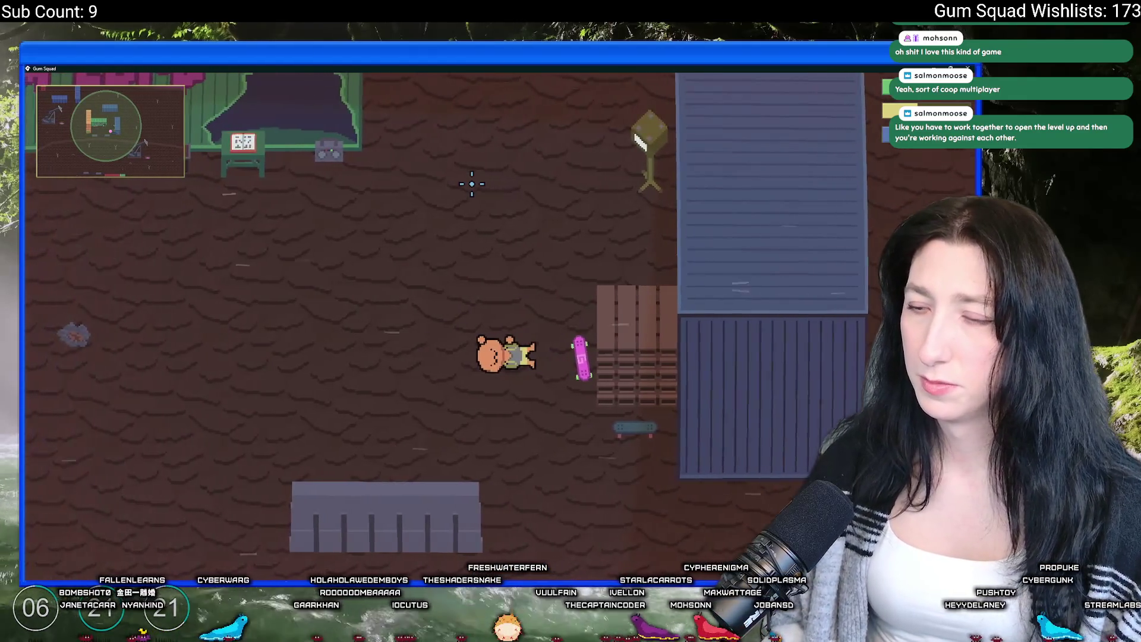
key("a")
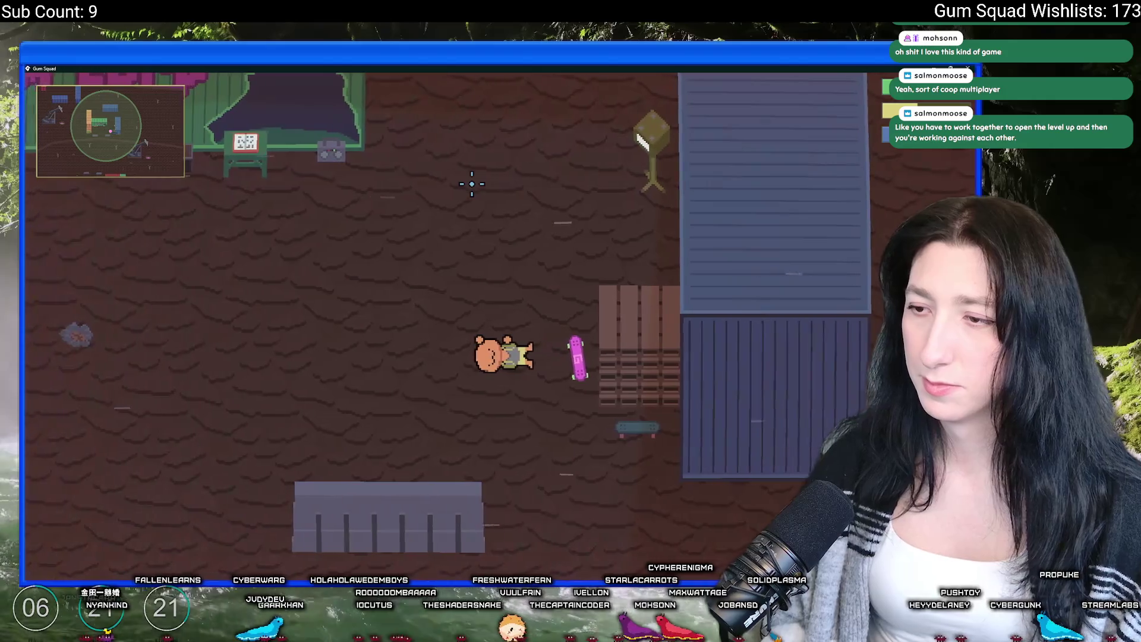
key("d")
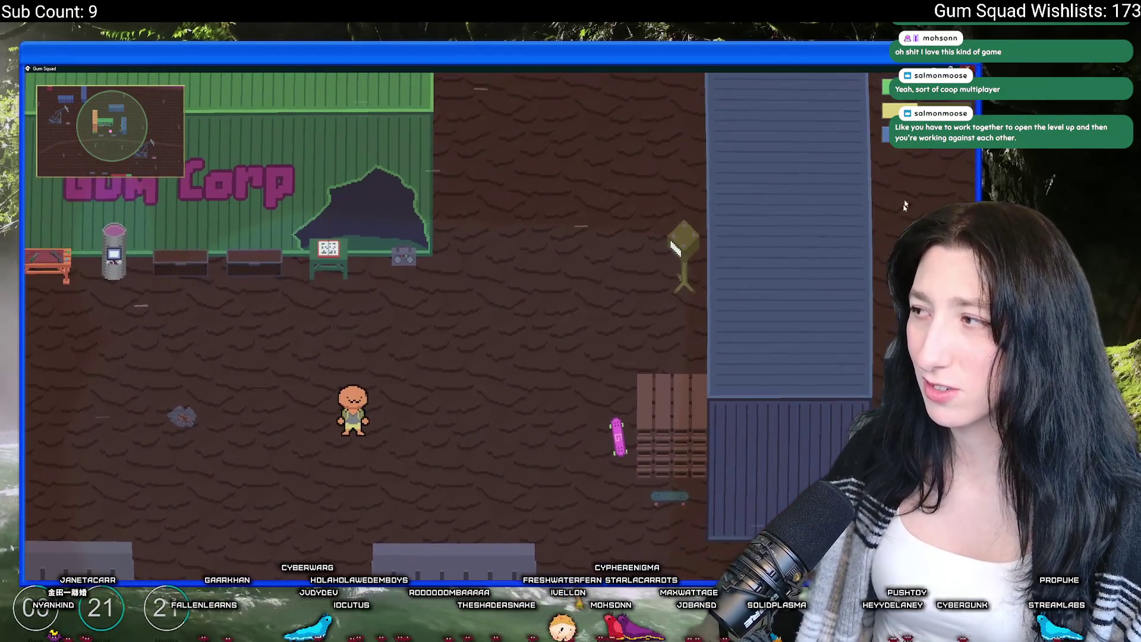
key("alt+F4")
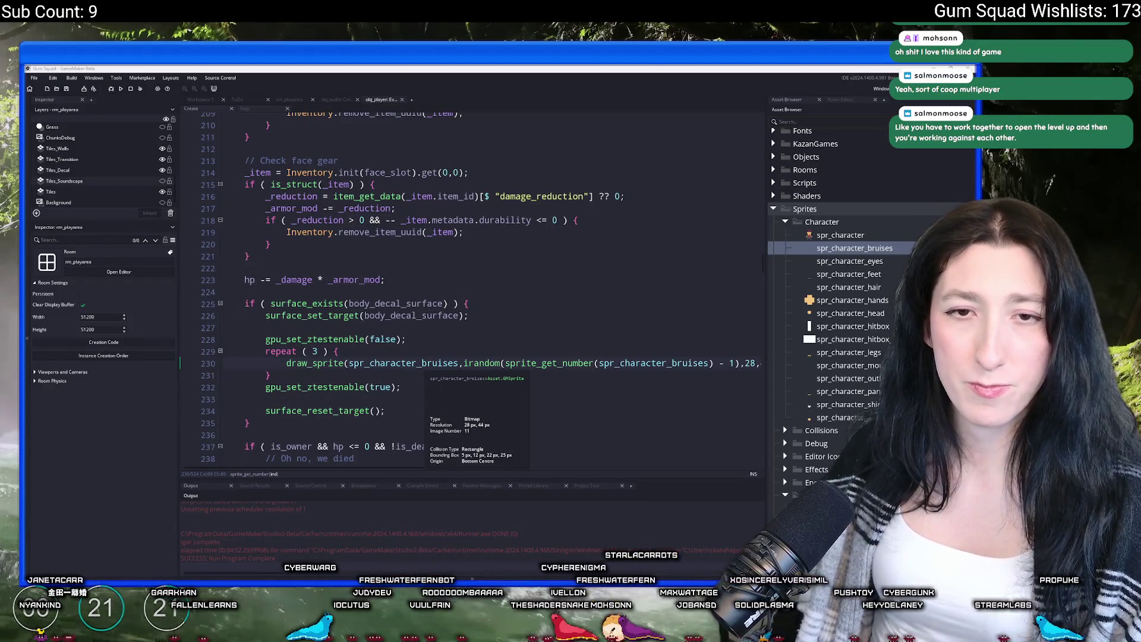
key("alt+Tab")
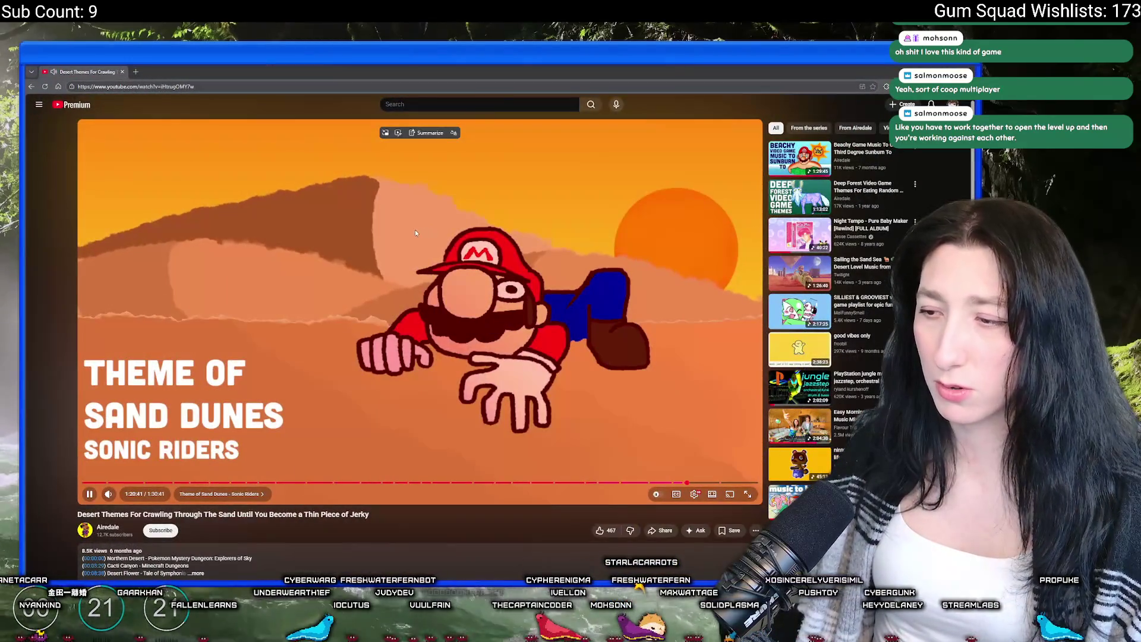
key("alt+Tab")
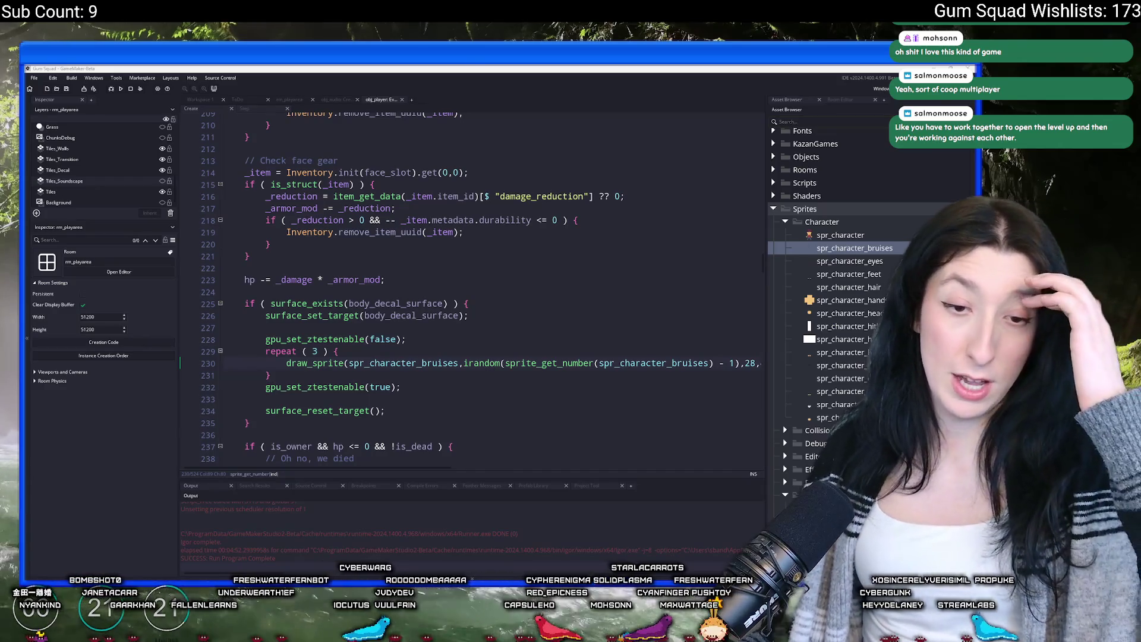
left_click(563, 376)
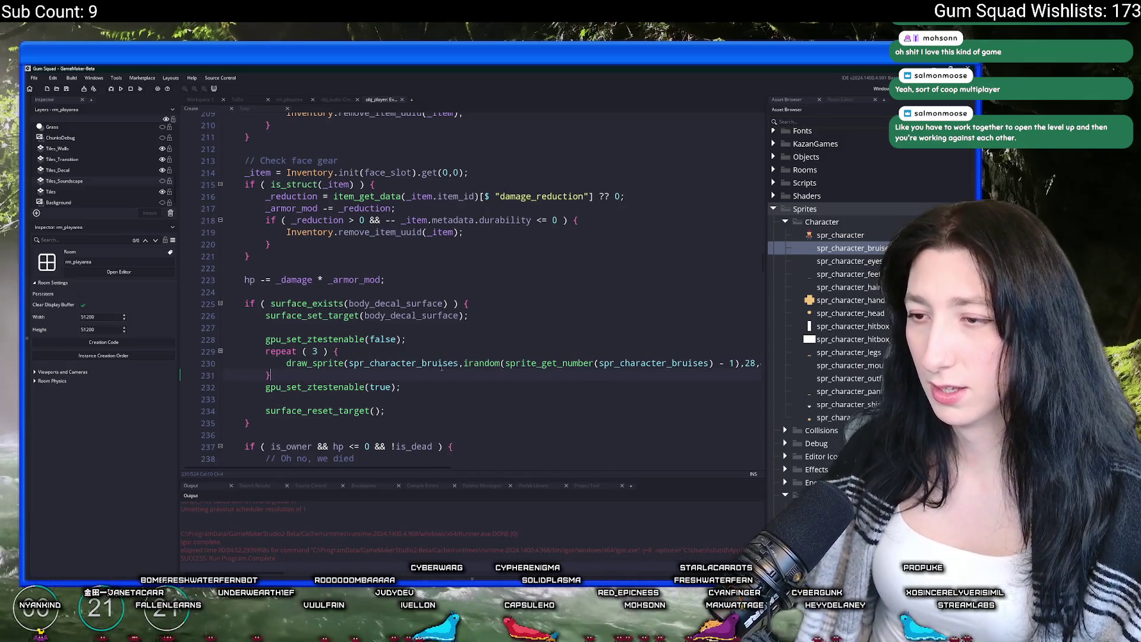
mouse_move(441, 367)
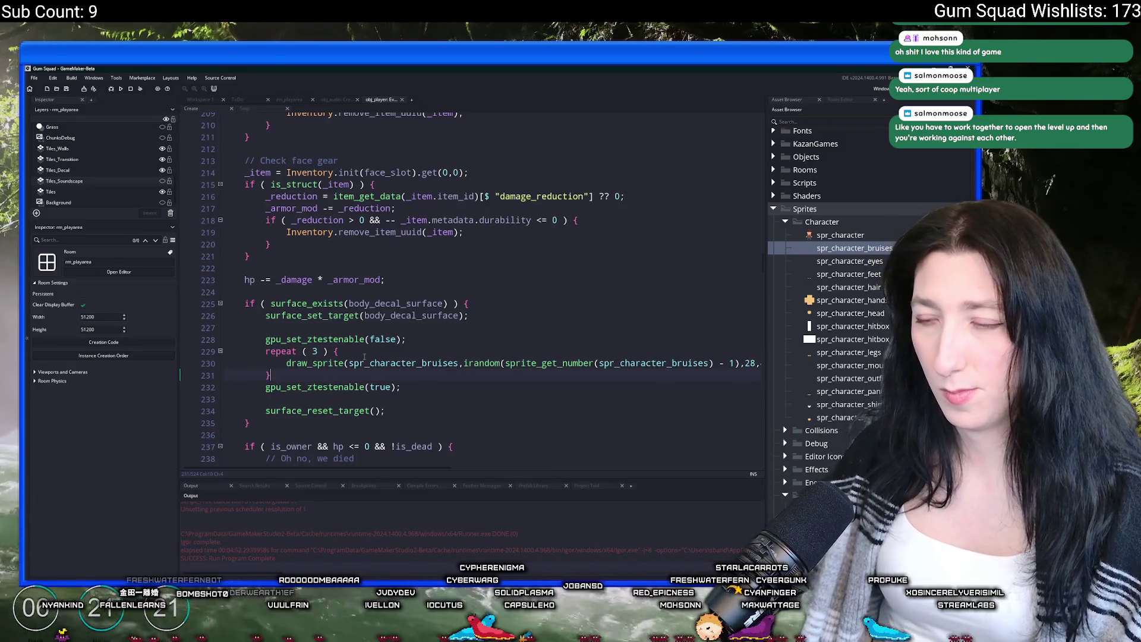
scroll(423, 370, "down", 1)
mouse_move(678, 337)
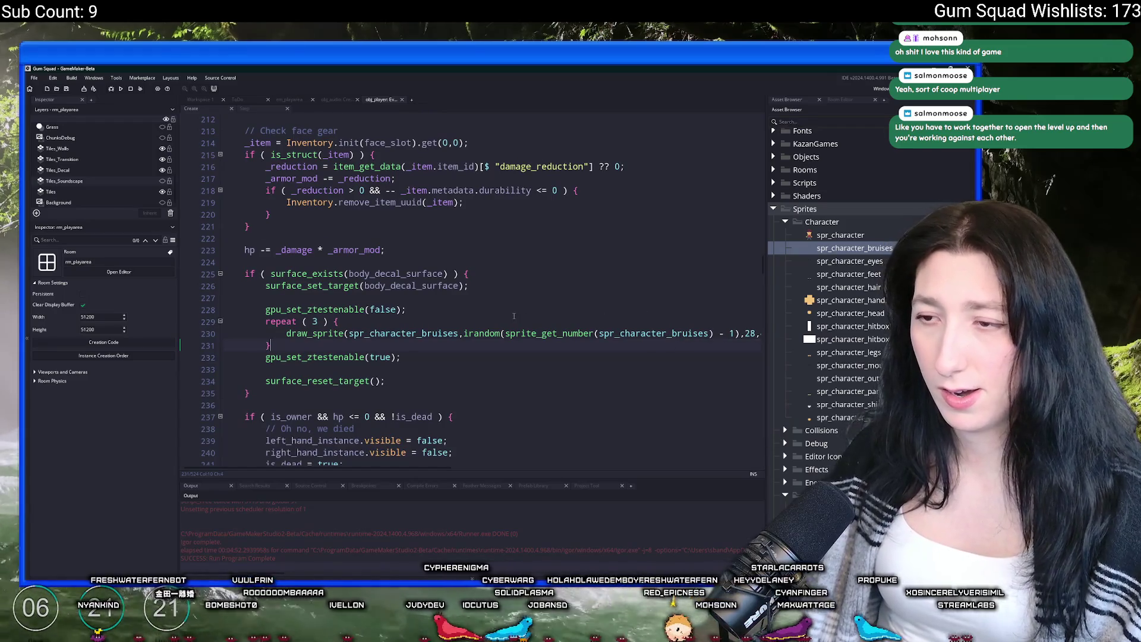
scroll(568, 322, "up", 12)
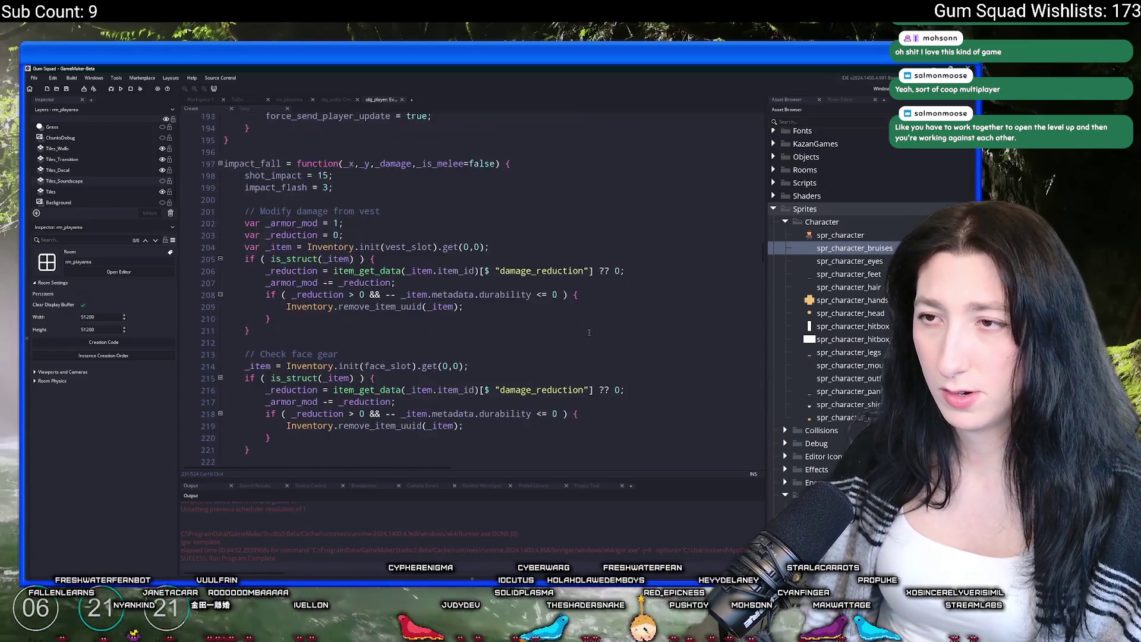
scroll(567, 322, "up", 9)
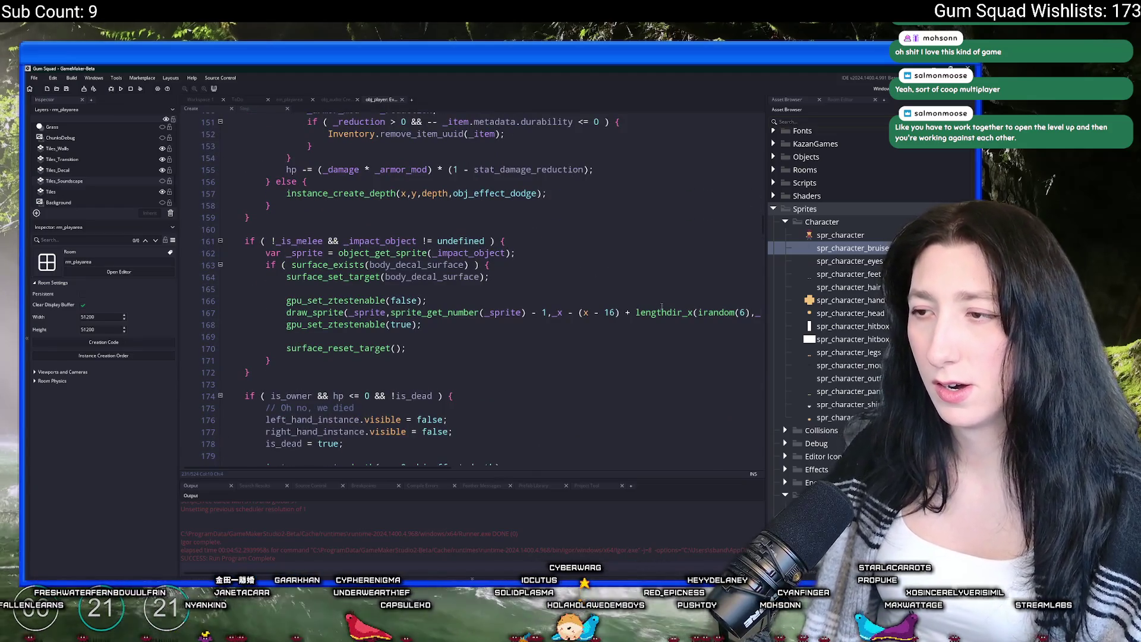
scroll(568, 350, "down", 20)
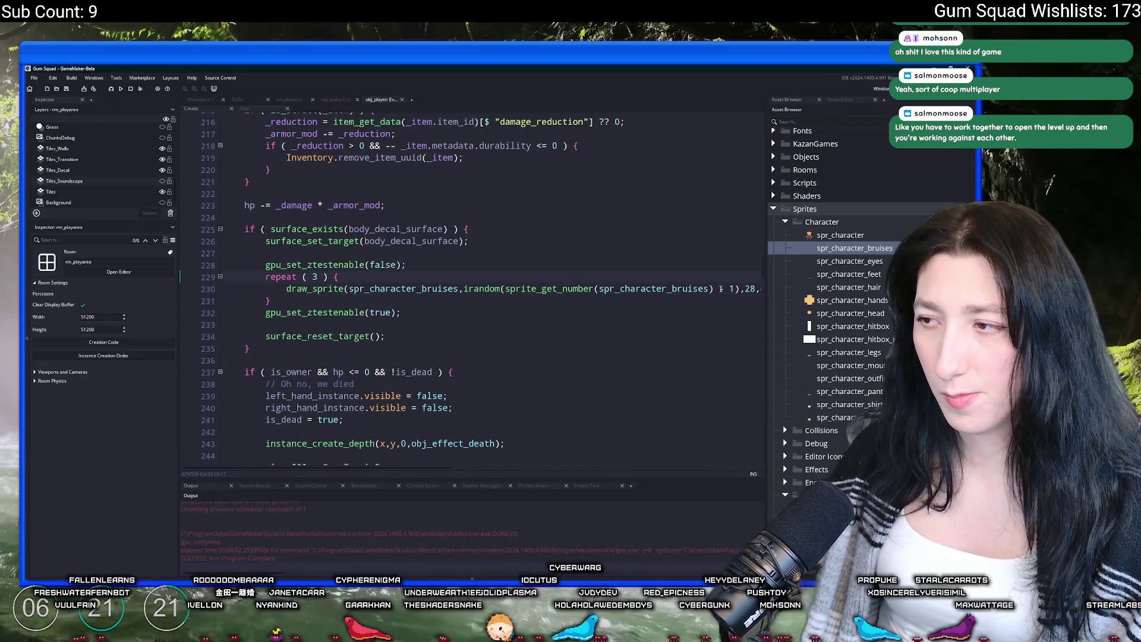
scroll(720, 289, "right", 3)
left_click(674, 288)
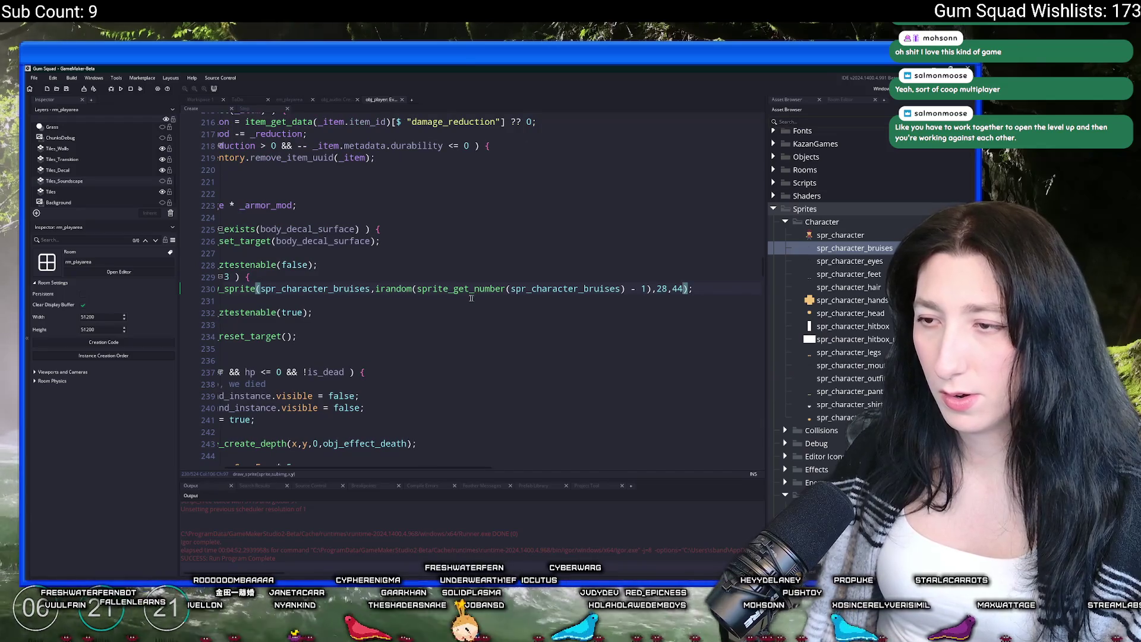
Add irandom_range(-6,6) offsets to the 28,44 bruise position on line 230 and run with F5
mouse_move(343, 290)
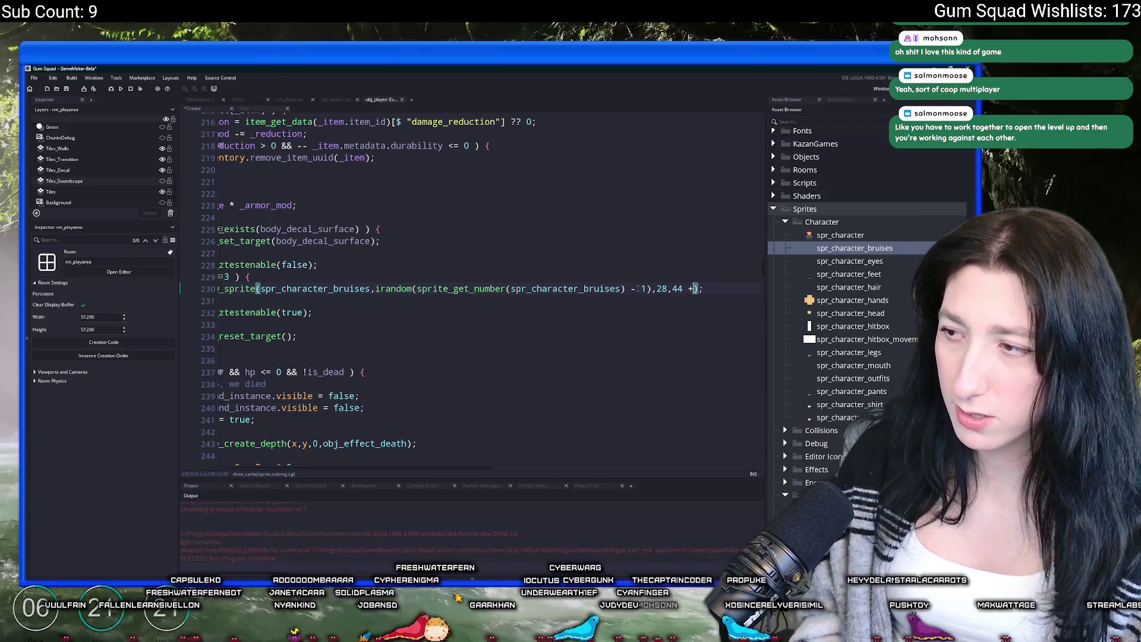
type("dom_range(")
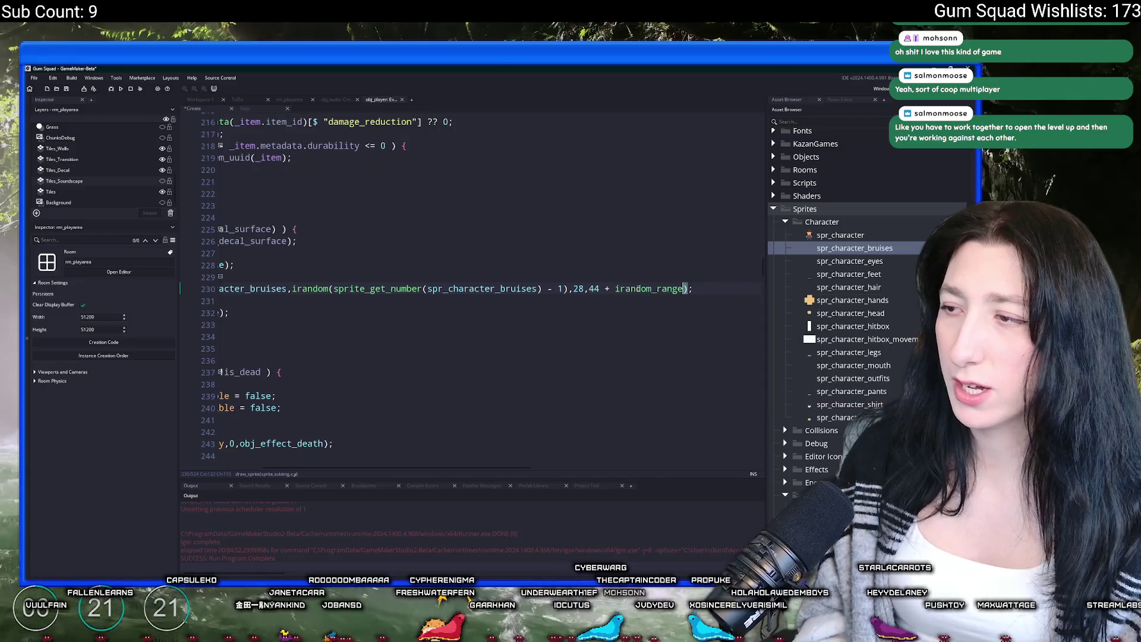
type("6)")
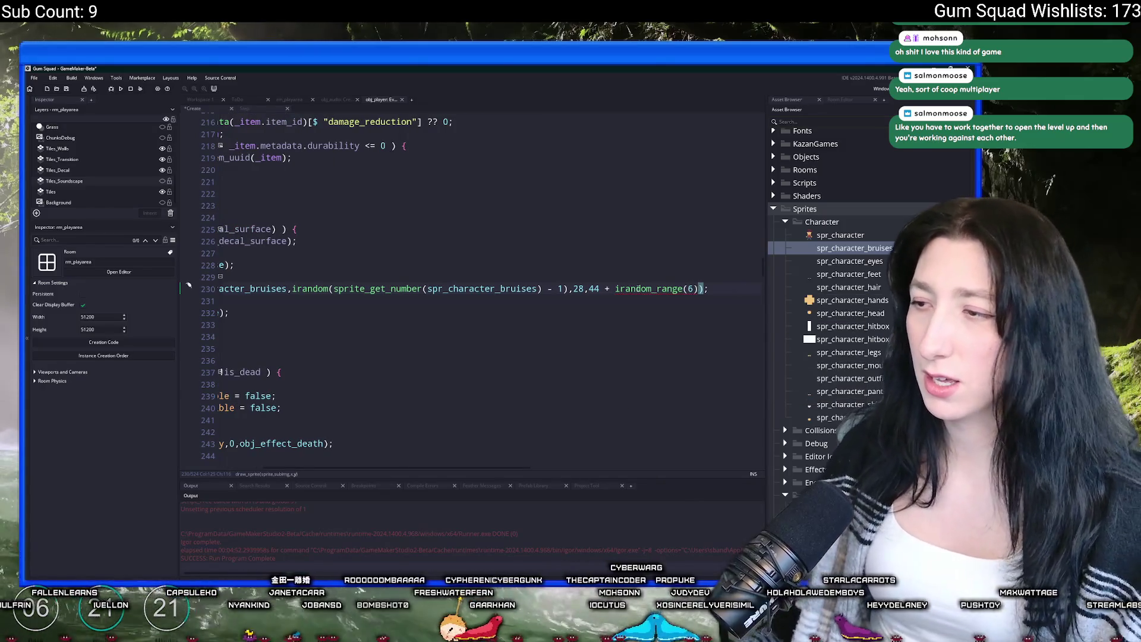
left_click(689, 289)
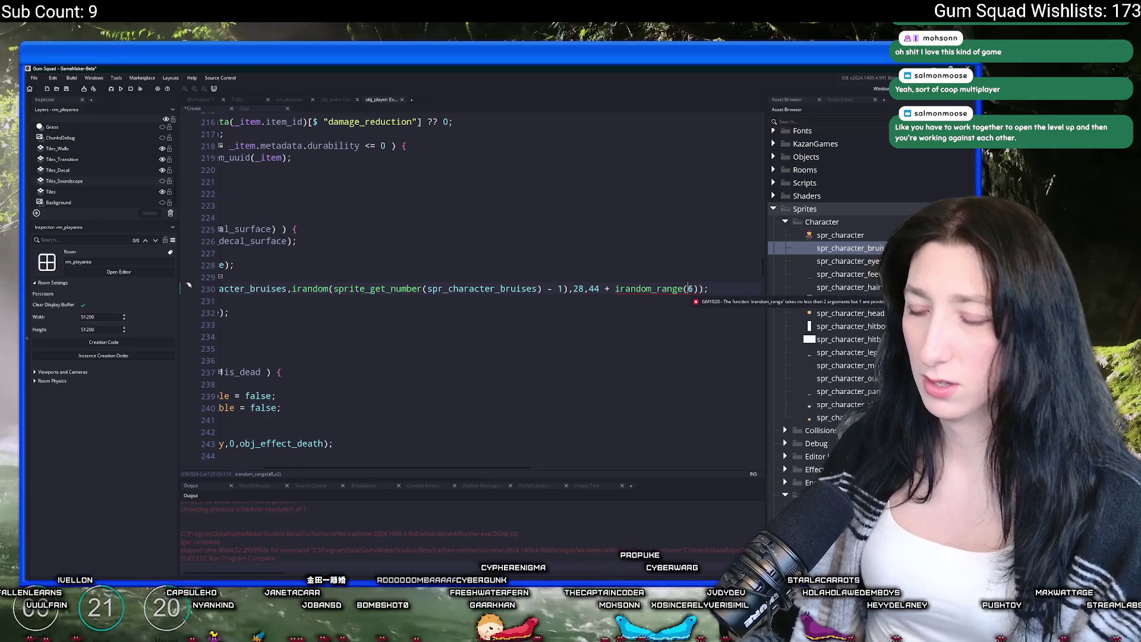
type("1,")
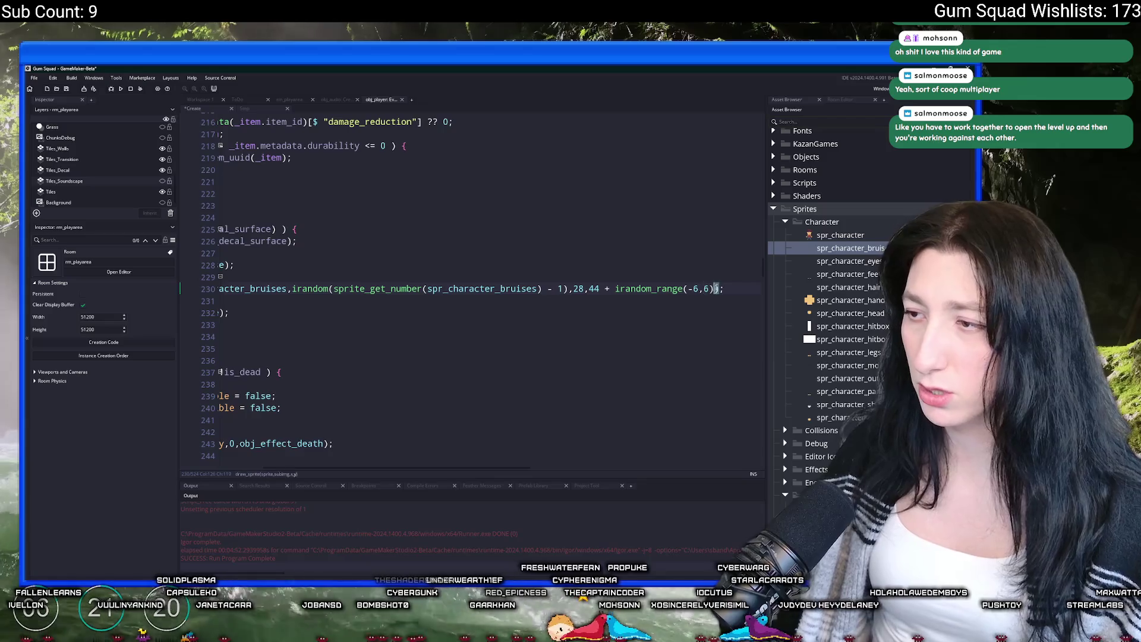
left_click(600, 289)
left_click(586, 289)
type("+ irandom_range(-6,6)")
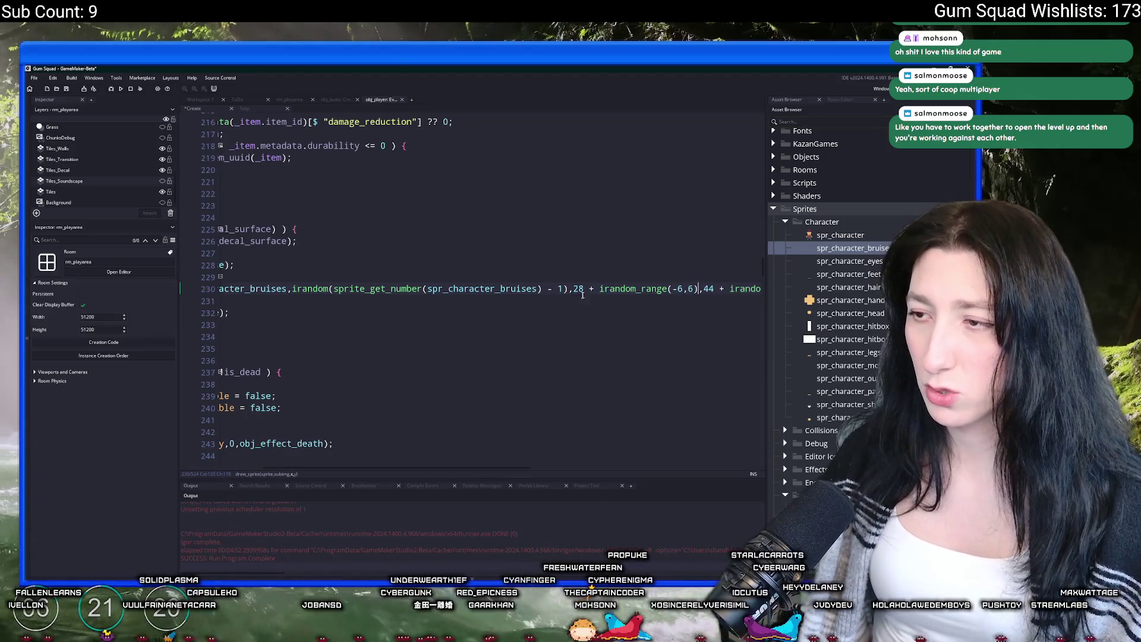
left_click(393, 310)
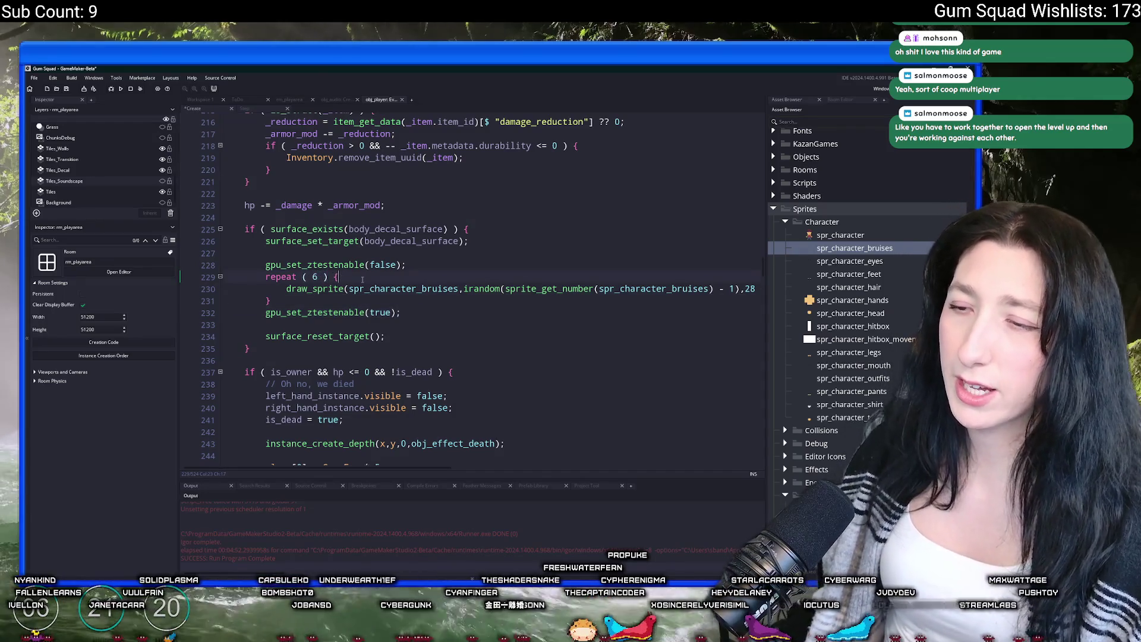
key("F5")
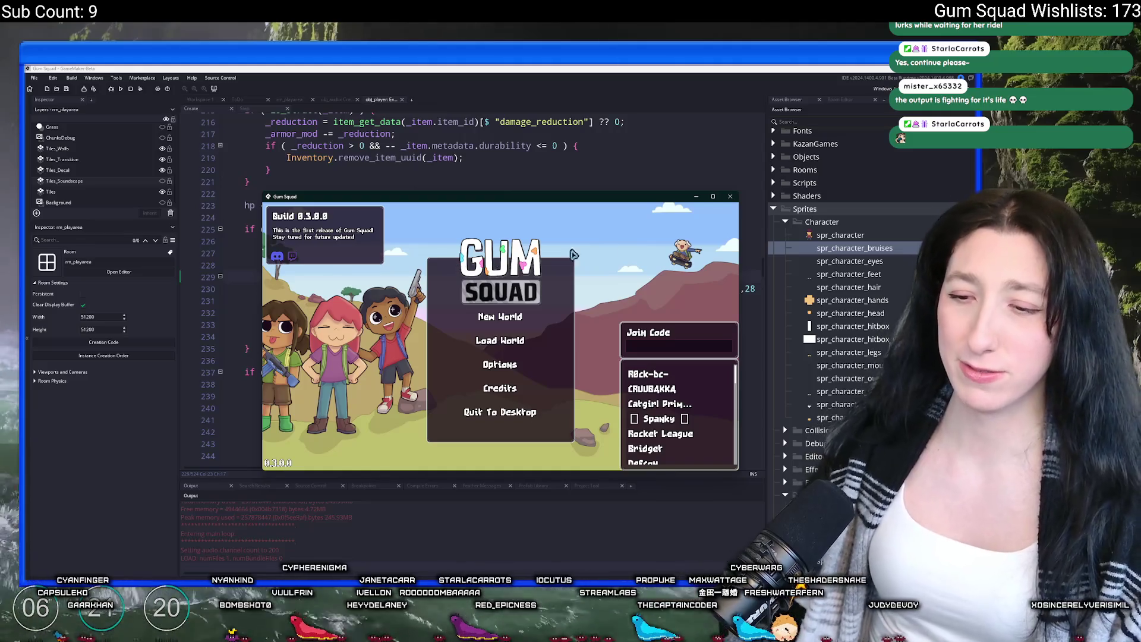
Create the new Friends Only world lobby ObedientPlay for 4 players from the main menu
left_click(502, 320)
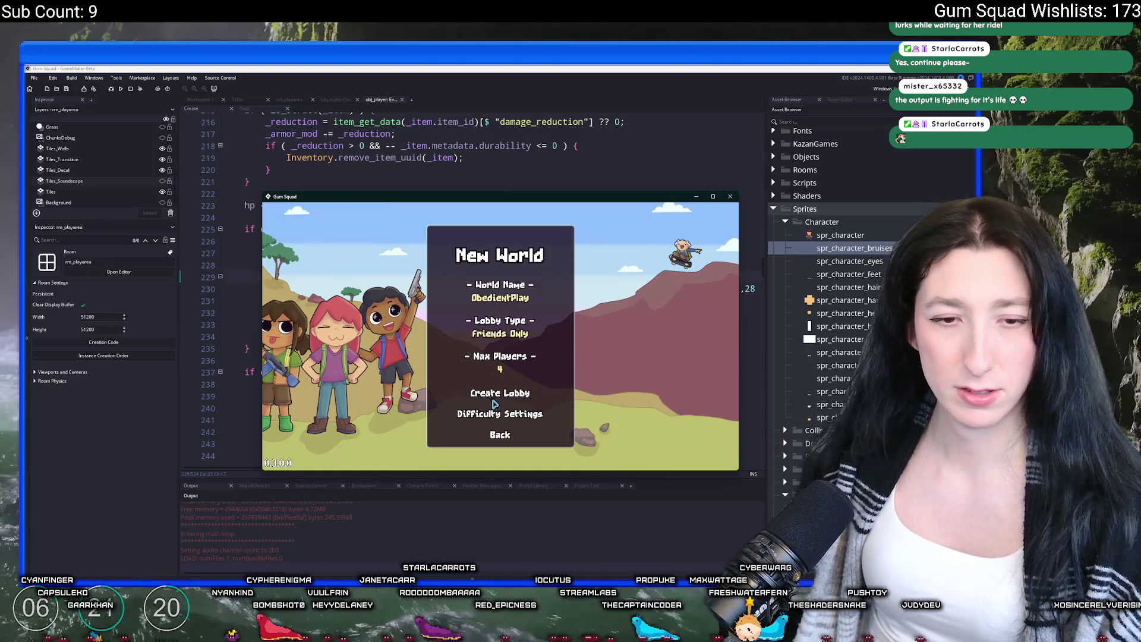
left_click(497, 394)
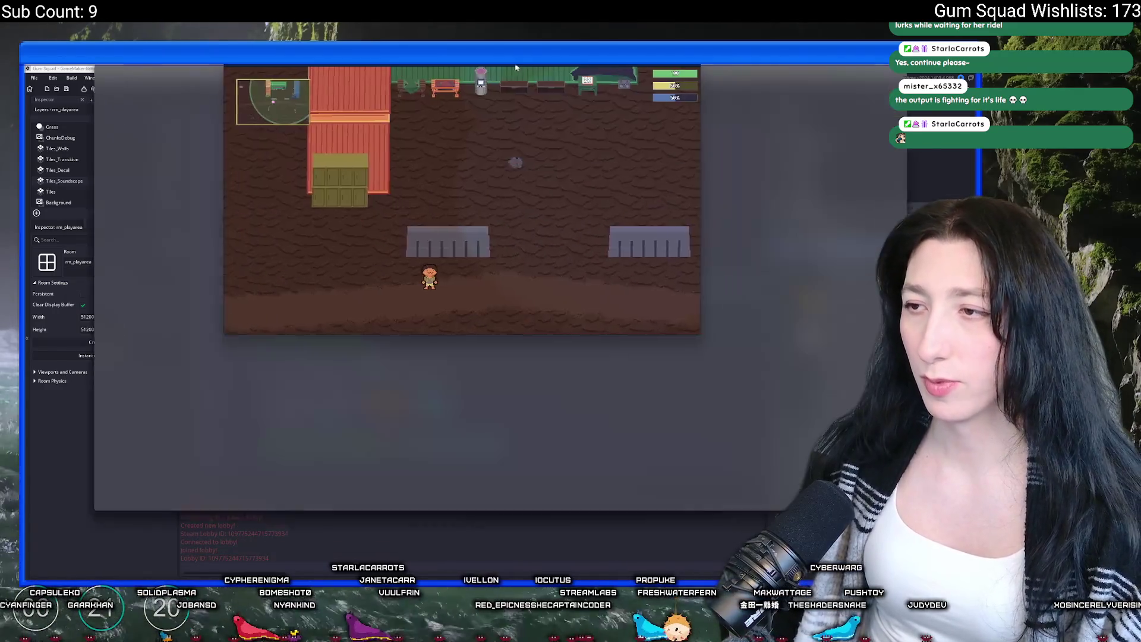
Skate the pink skateboard around the Gum Corp yard toward the containers
key("w")
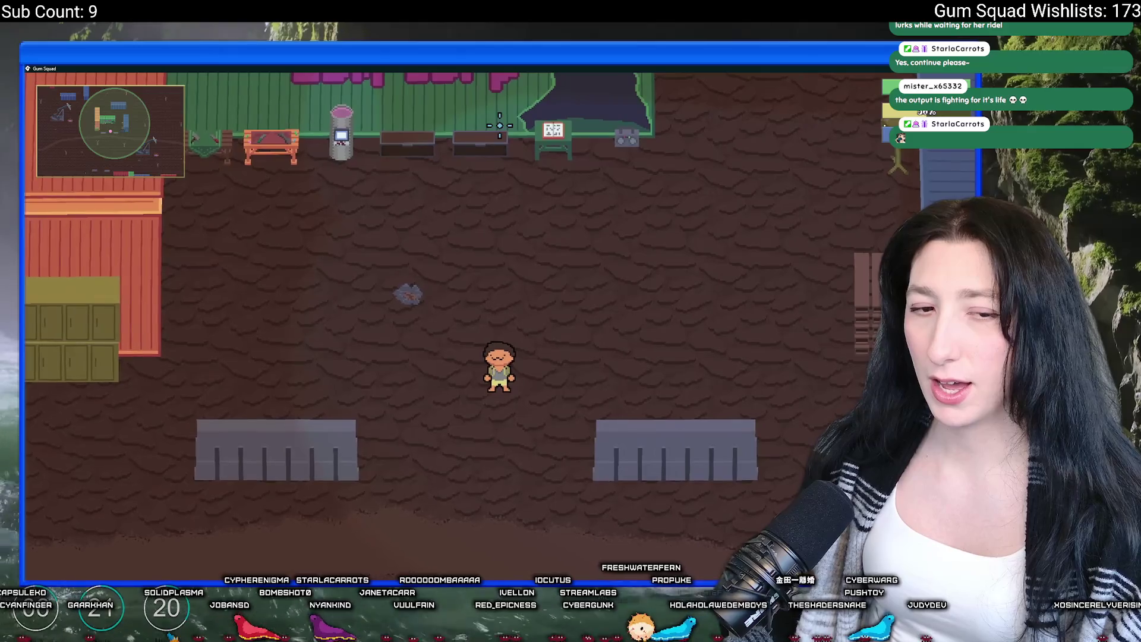
key("w")
key("d")
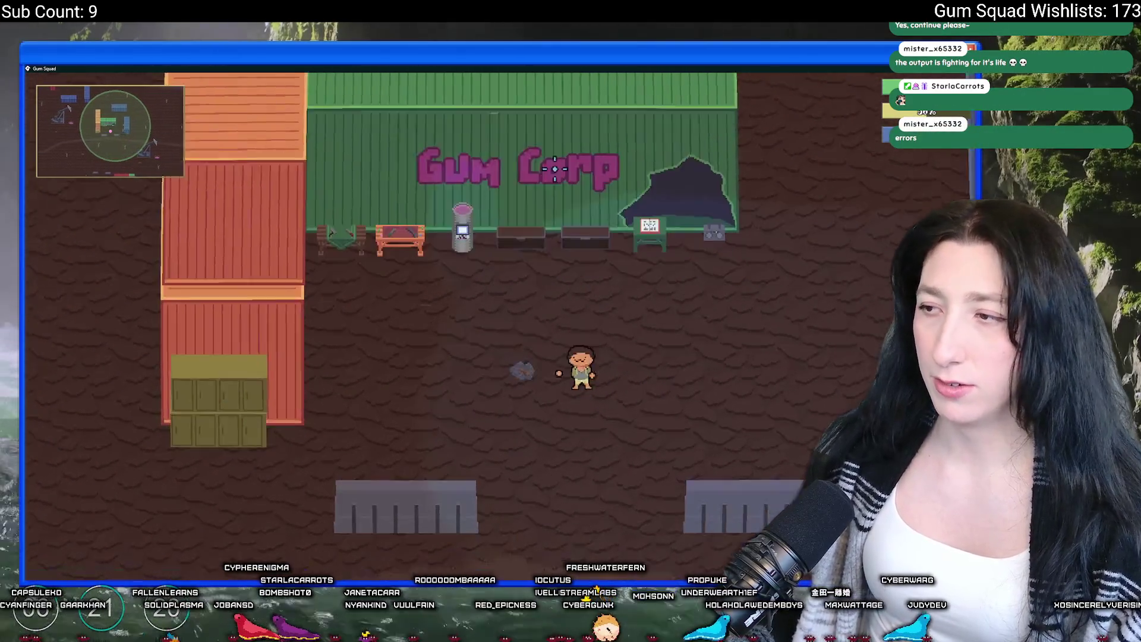
key("d")
key("s")
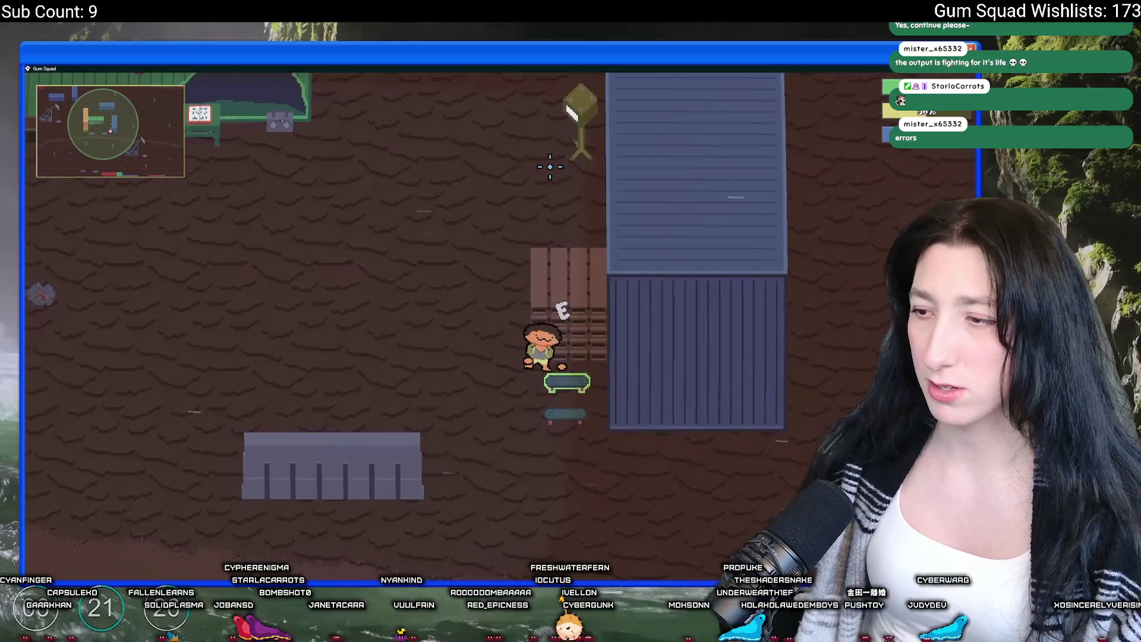
key("w")
key("a")
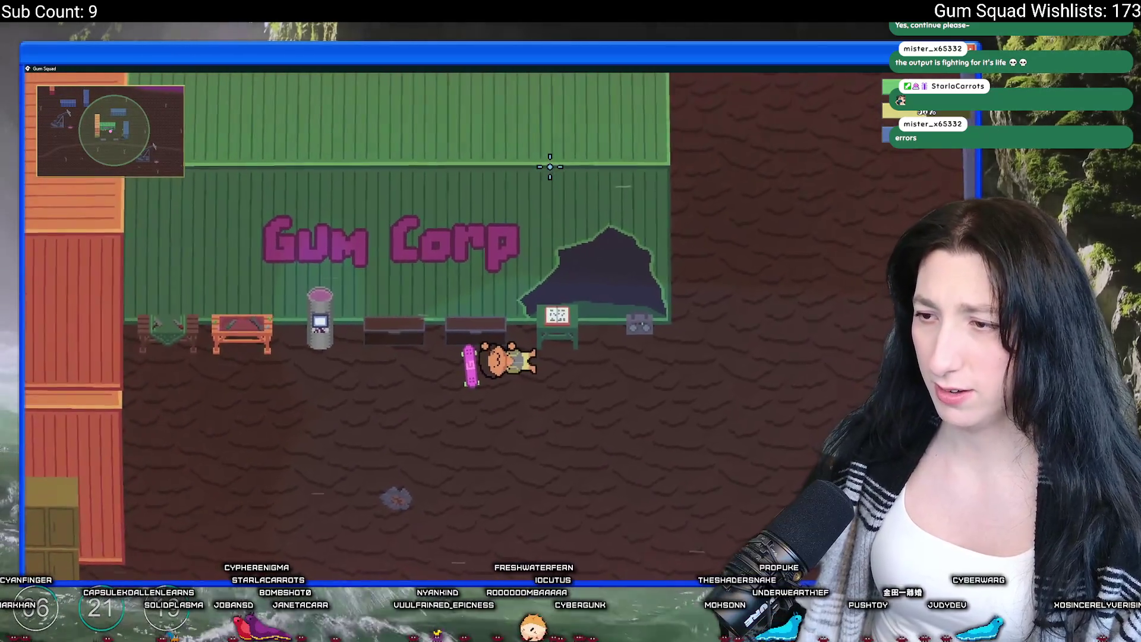
key("a")
key("s")
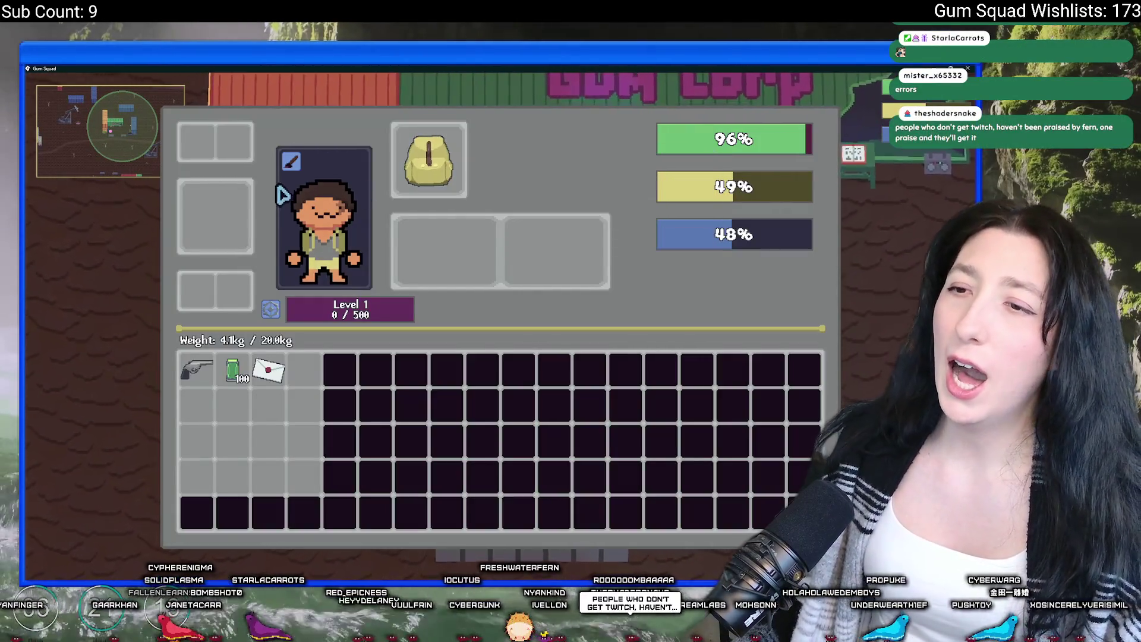
Close the customization panel, remount after falls, skate toward the pallets, then quit
key("Escape")
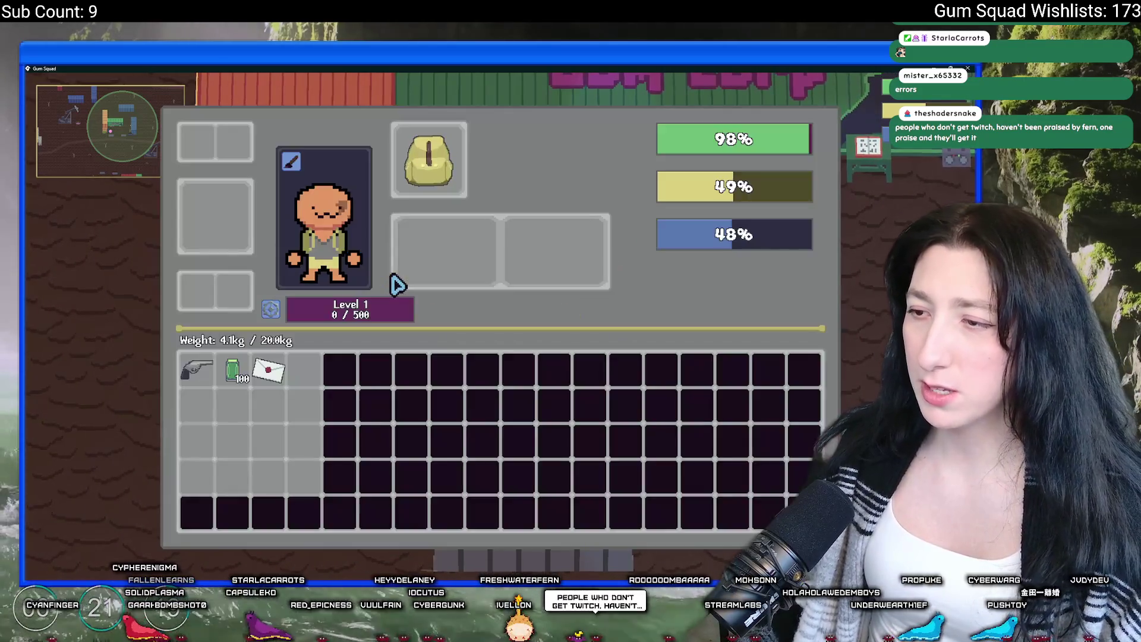
key("a")
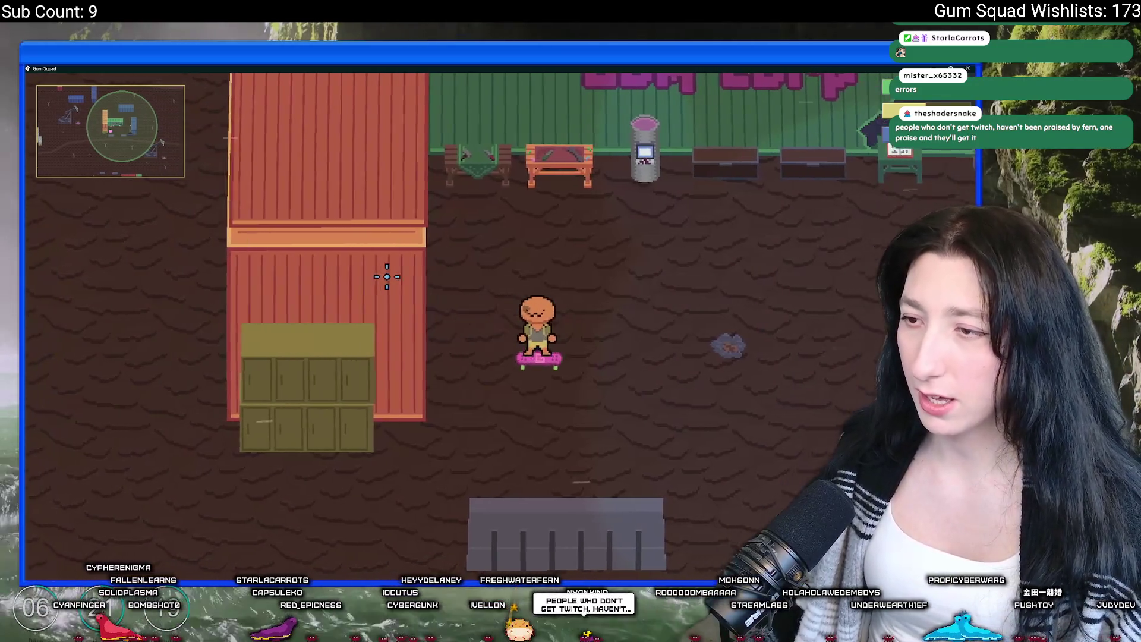
key("d")
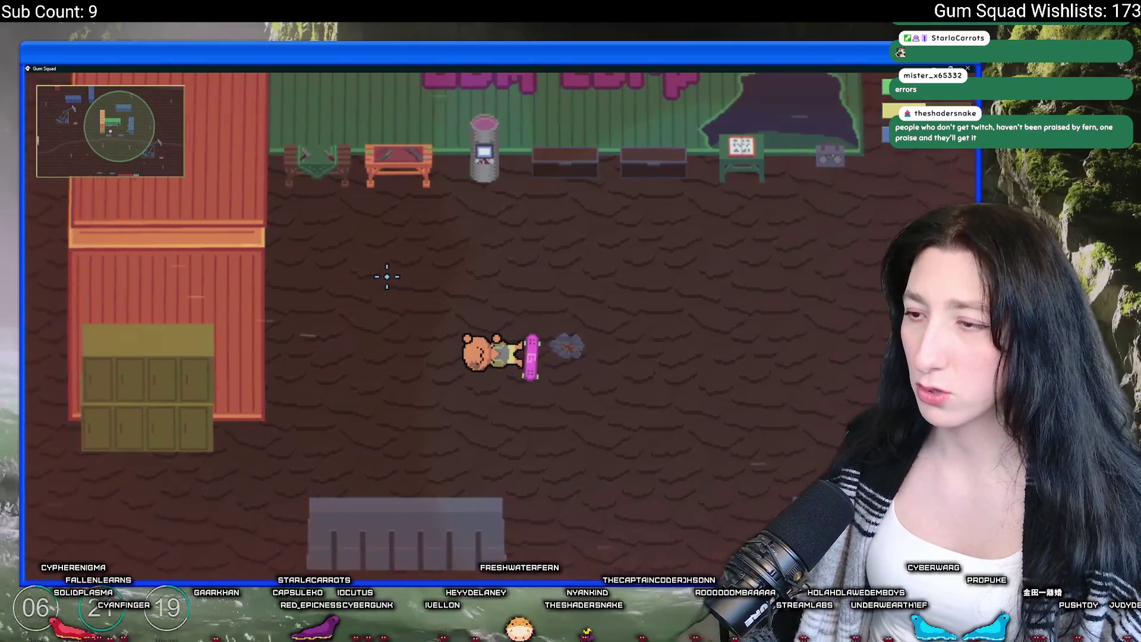
key("d")
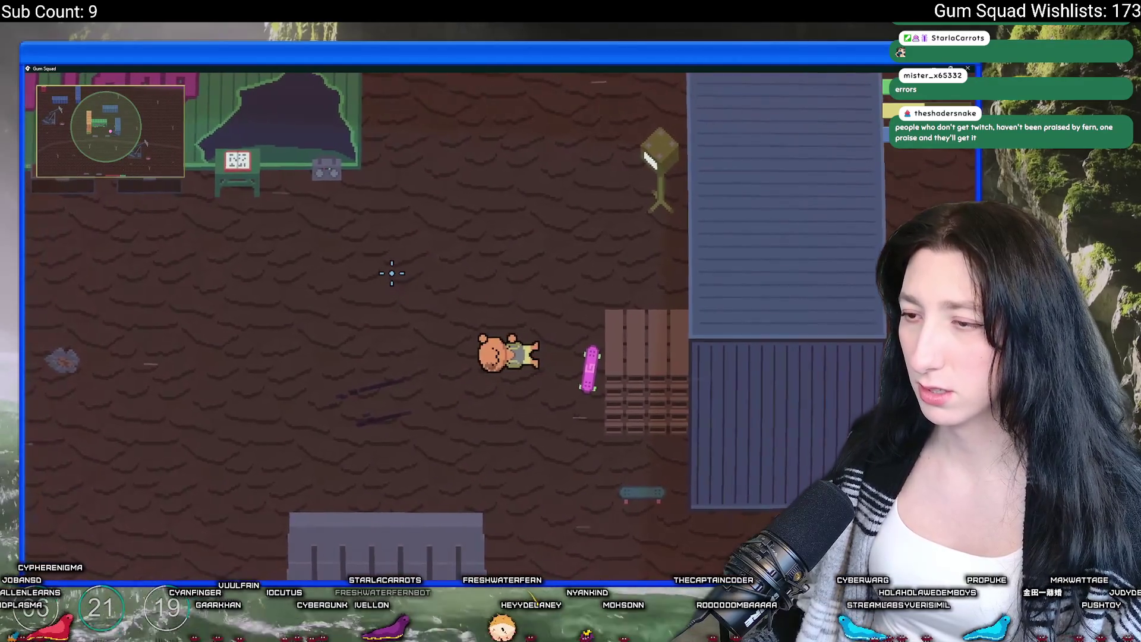
key("a")
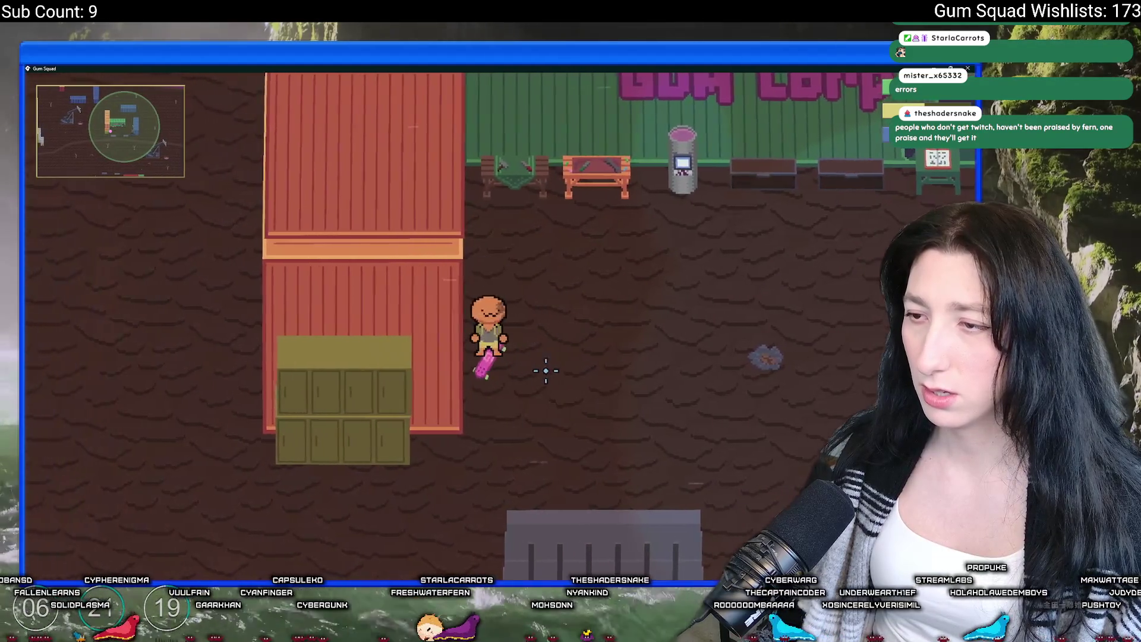
key("d")
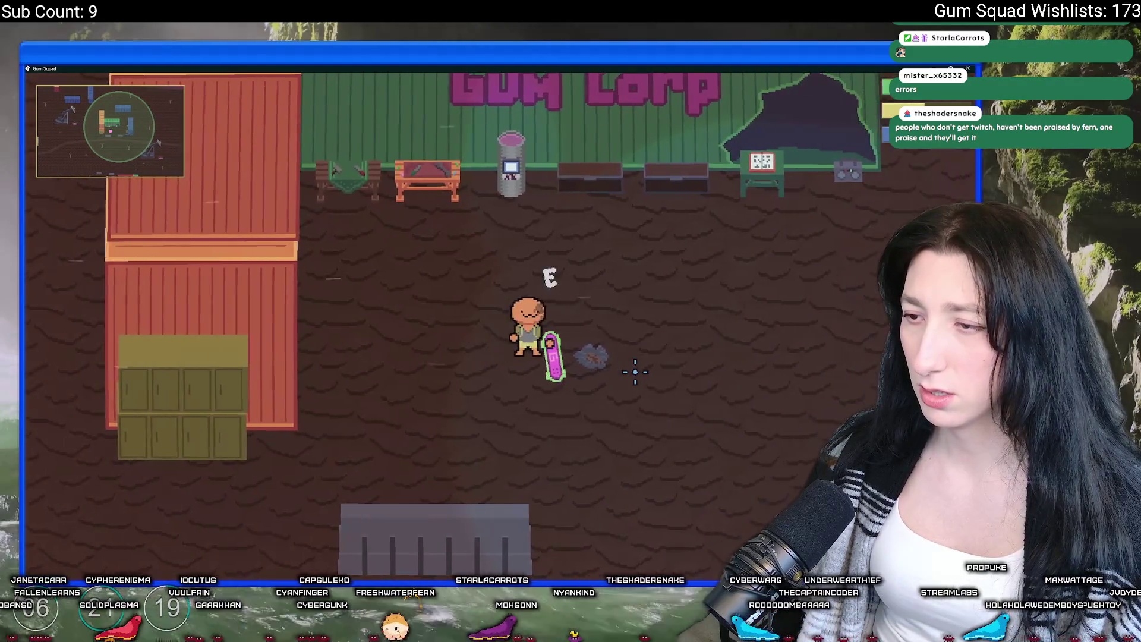
key("e")
key("d")
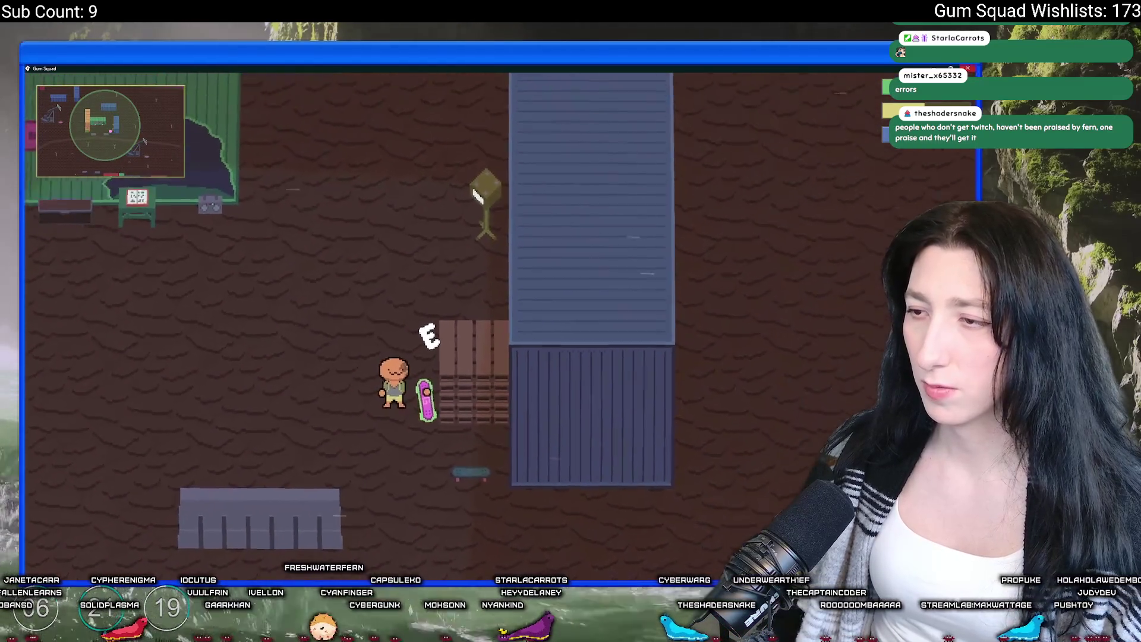
key("alt+F4")
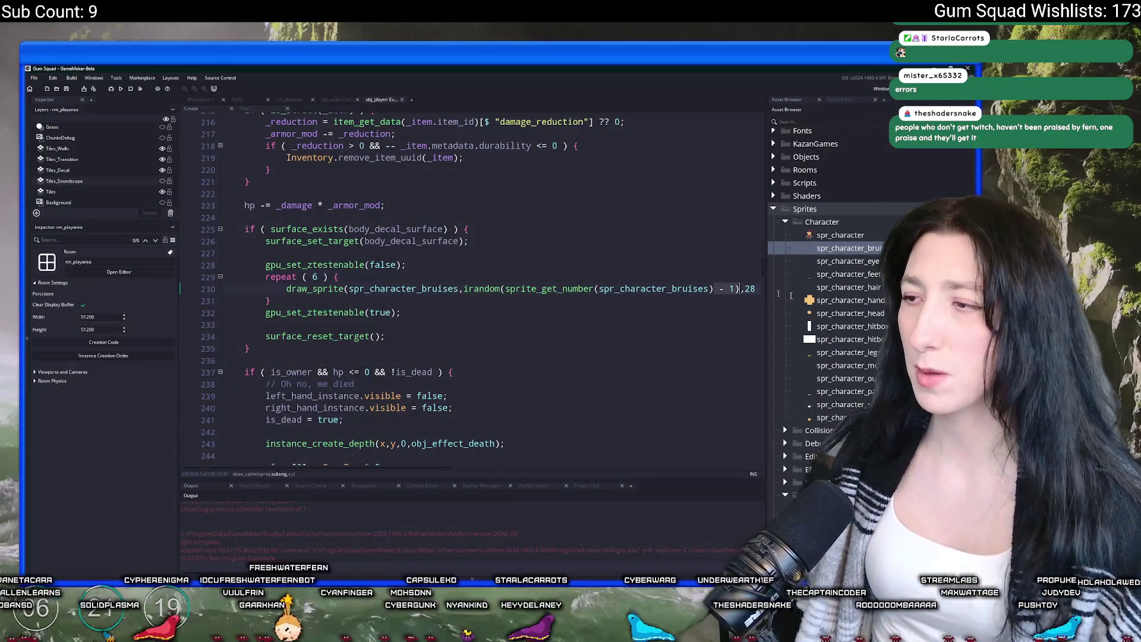
Select the bruise-drawing code and check the spr_character_bruises sprite's size
left_click_drag(714, 289, 425, 314)
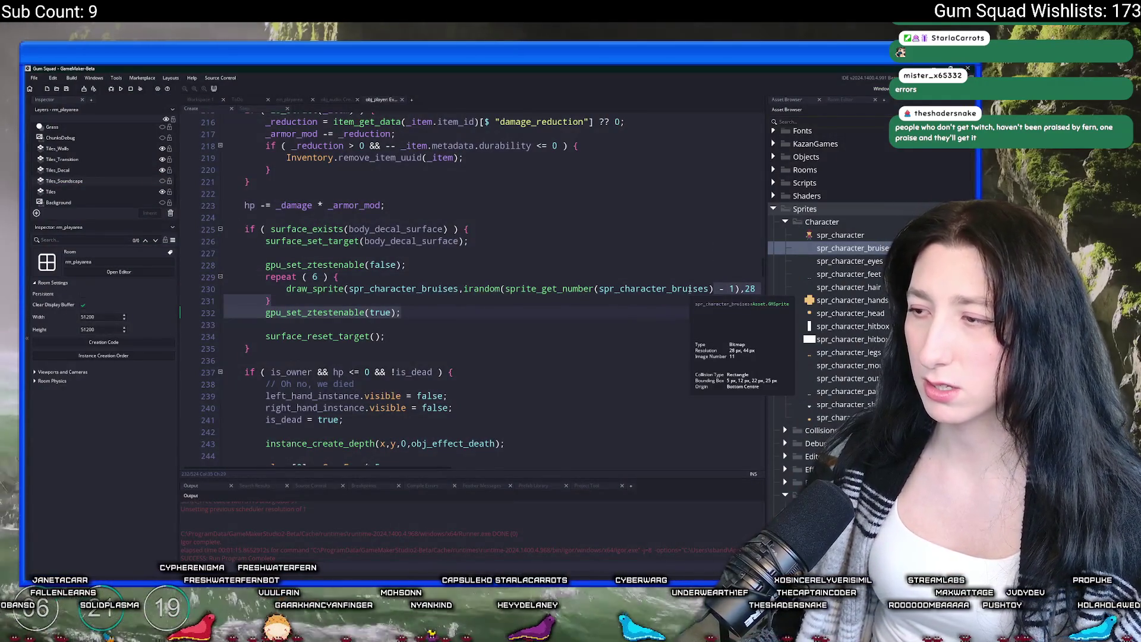
middle_click(690, 292)
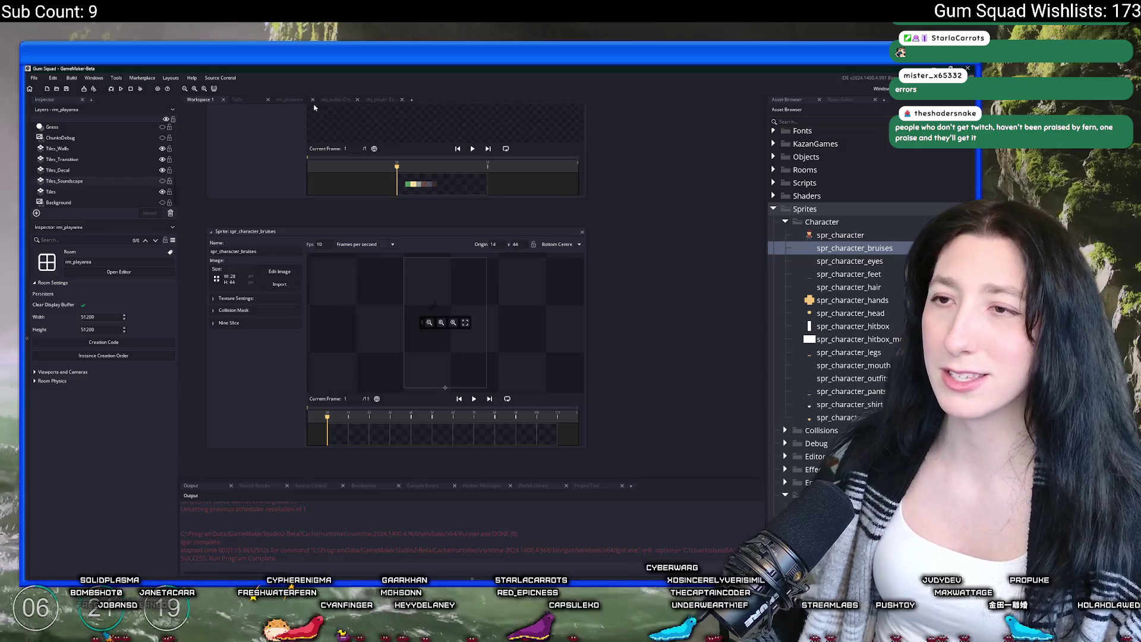
left_click(372, 100)
Change the bruise x offset on line 230 from 28 to 14 and run the game with F5
key("Right")
key("Right")
key("Right")
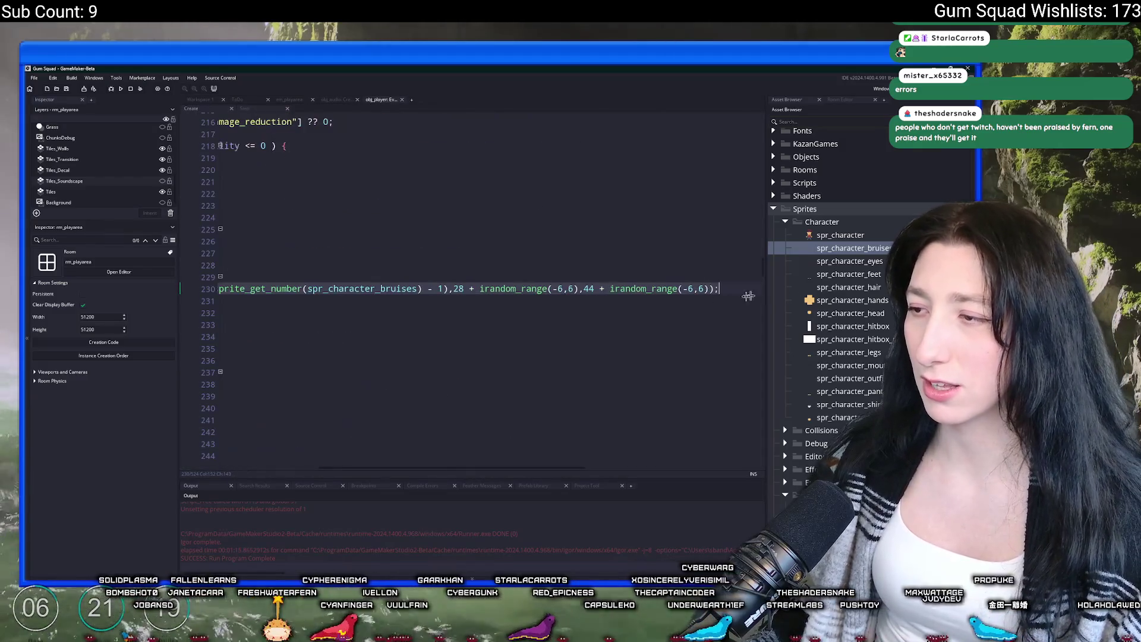
double_click(459, 288)
type("14")
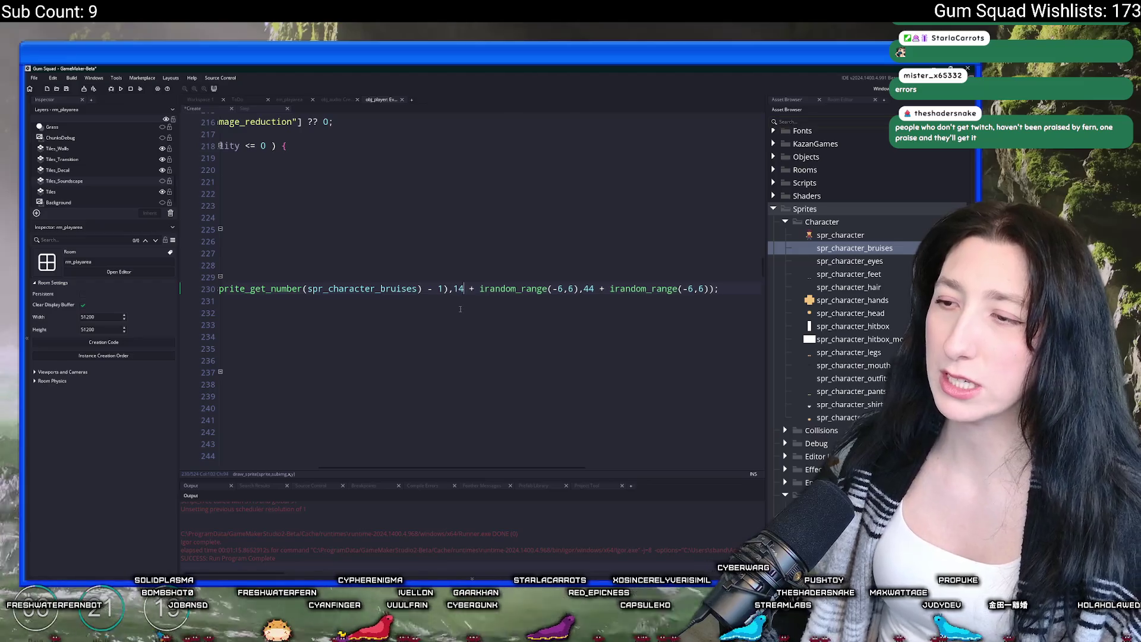
left_click(443, 290)
key("F5")
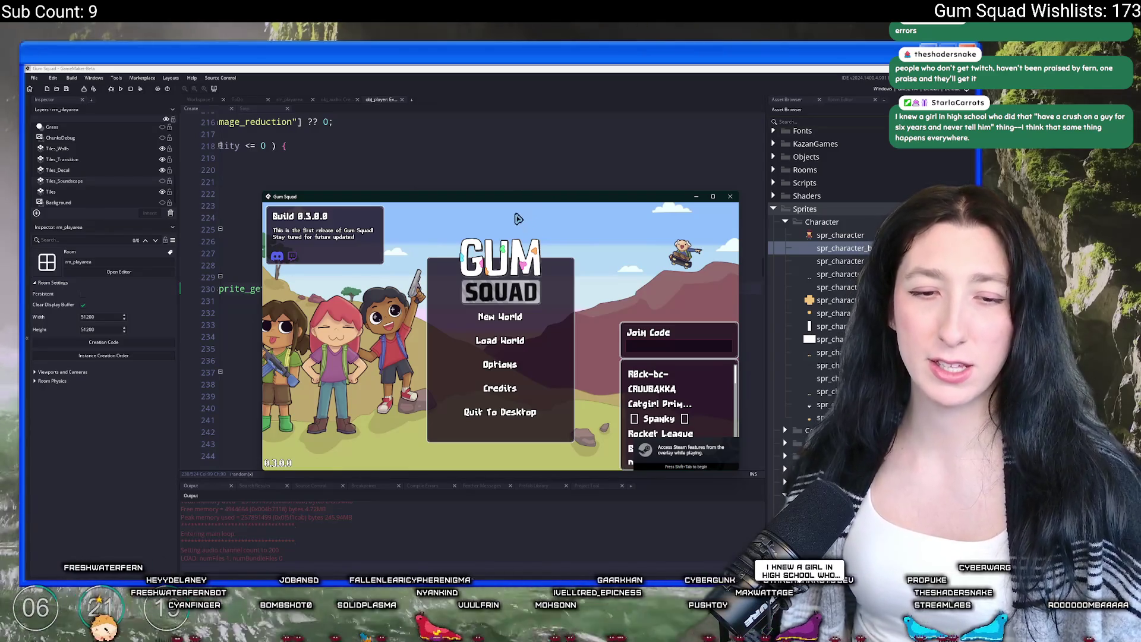
Maximize the Gum Squad window and create a new friends-only lobby world
left_click_drag(461, 197, 441, 59)
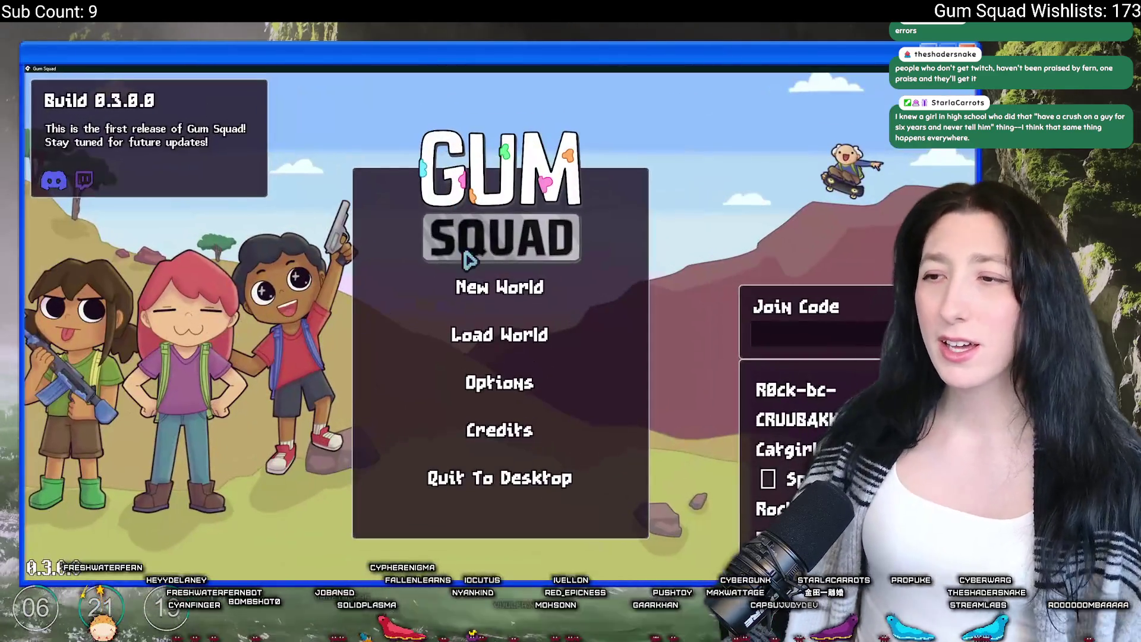
left_click(486, 281)
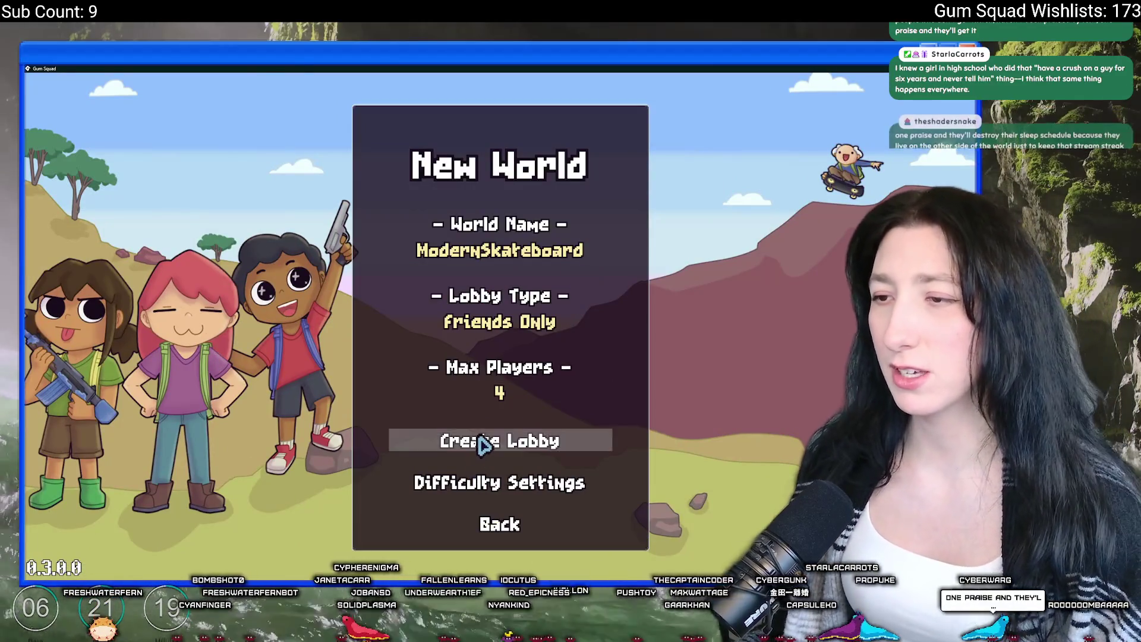
left_click(486, 441)
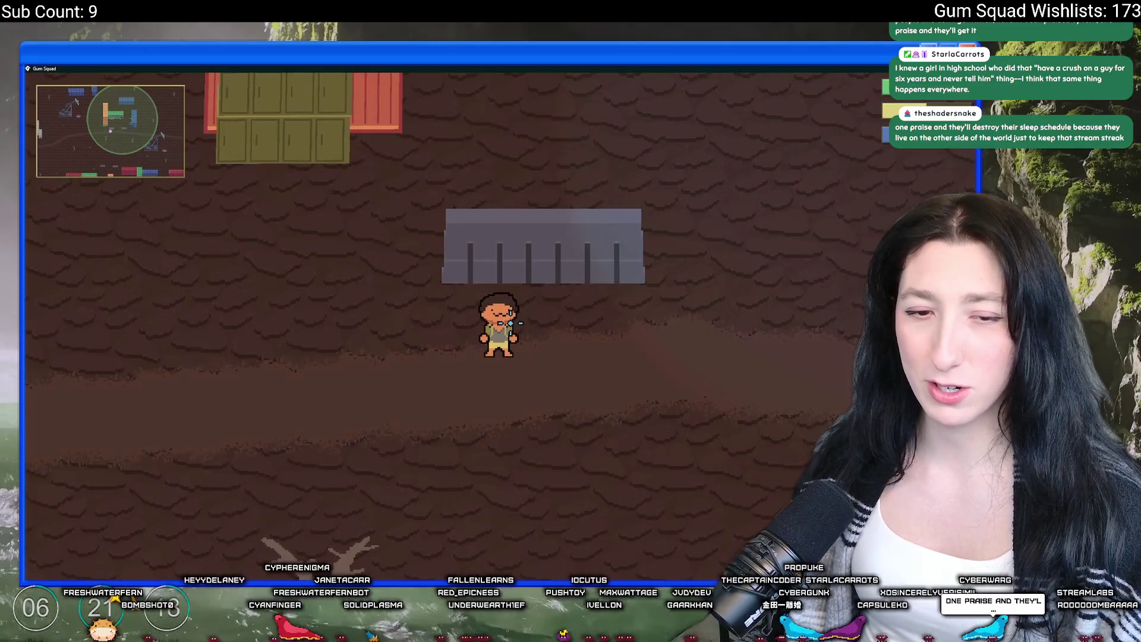
Walk to the pink skateboard and ride it around the Gum Corp yard
key("d")
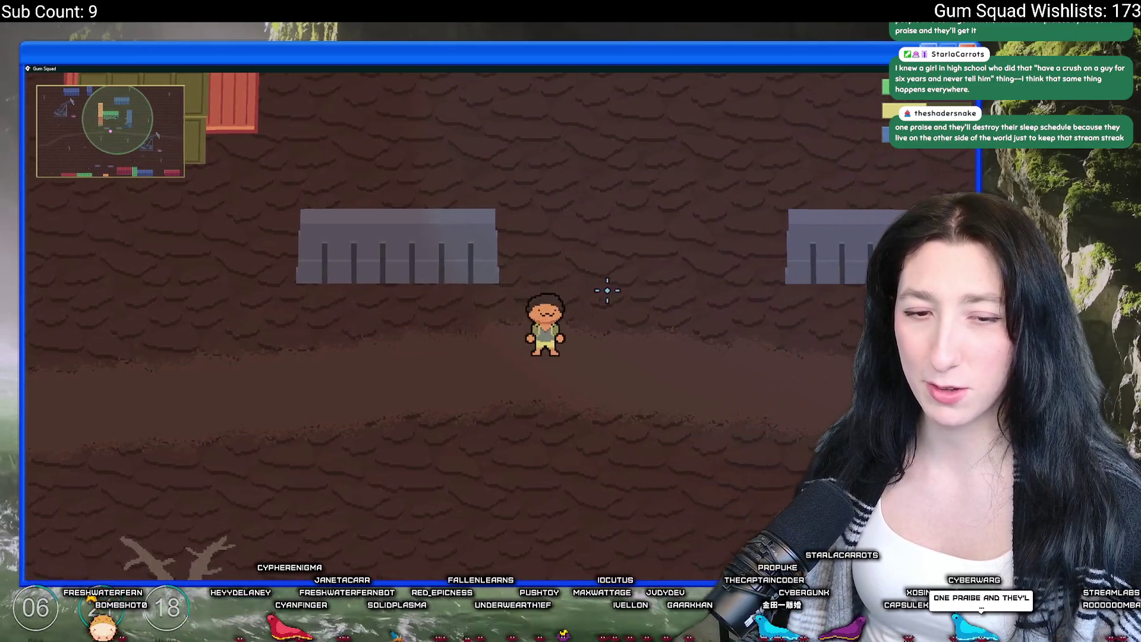
key("w")
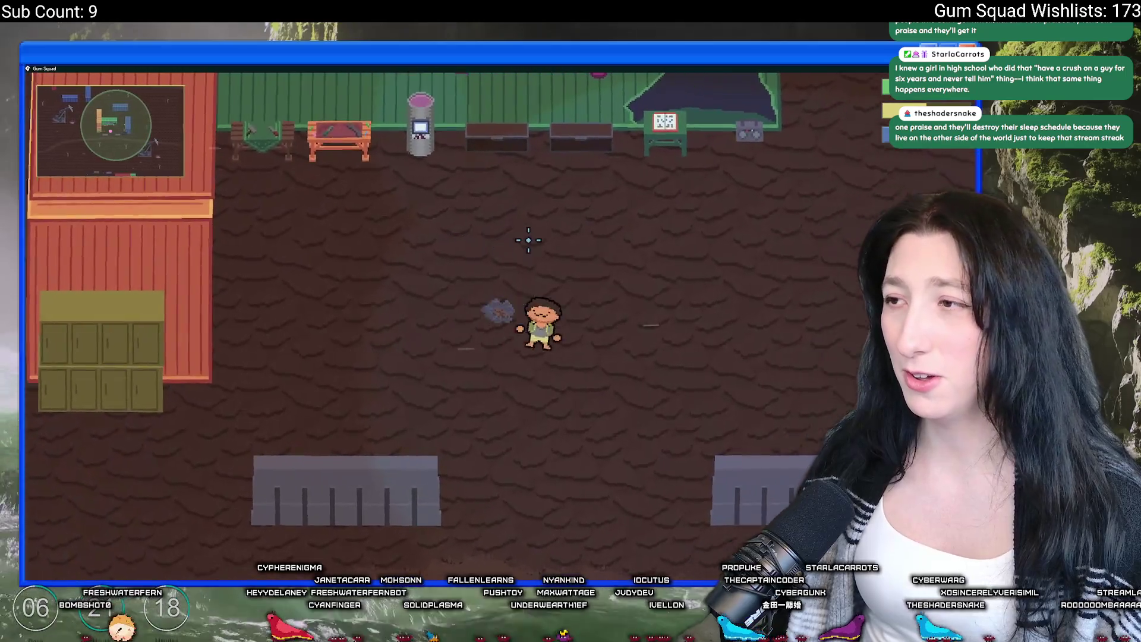
key("d")
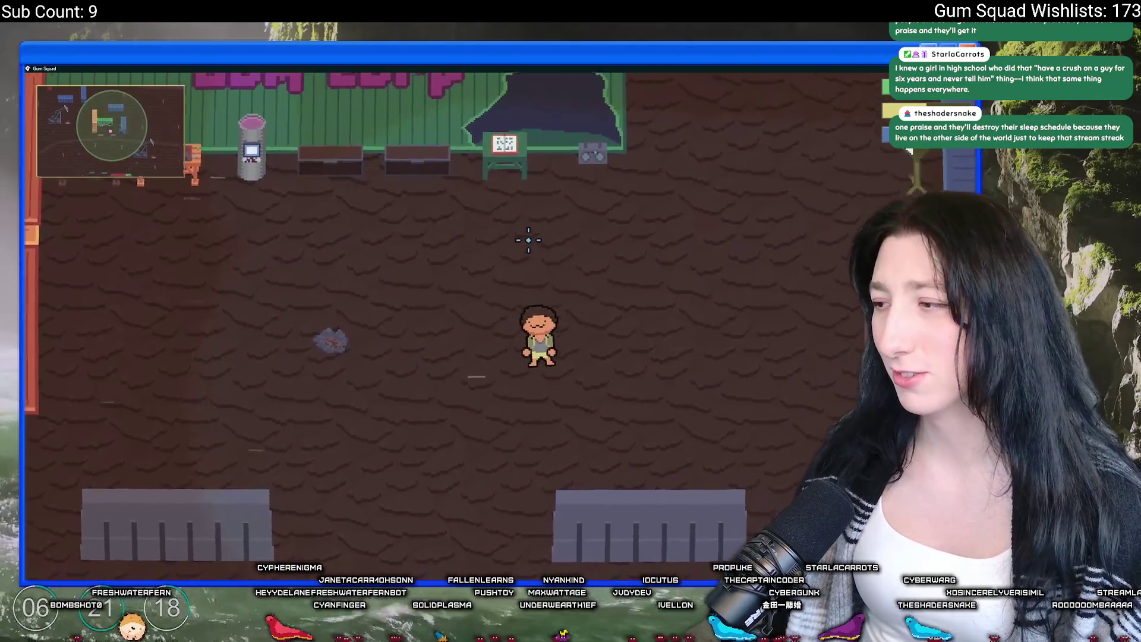
key("s")
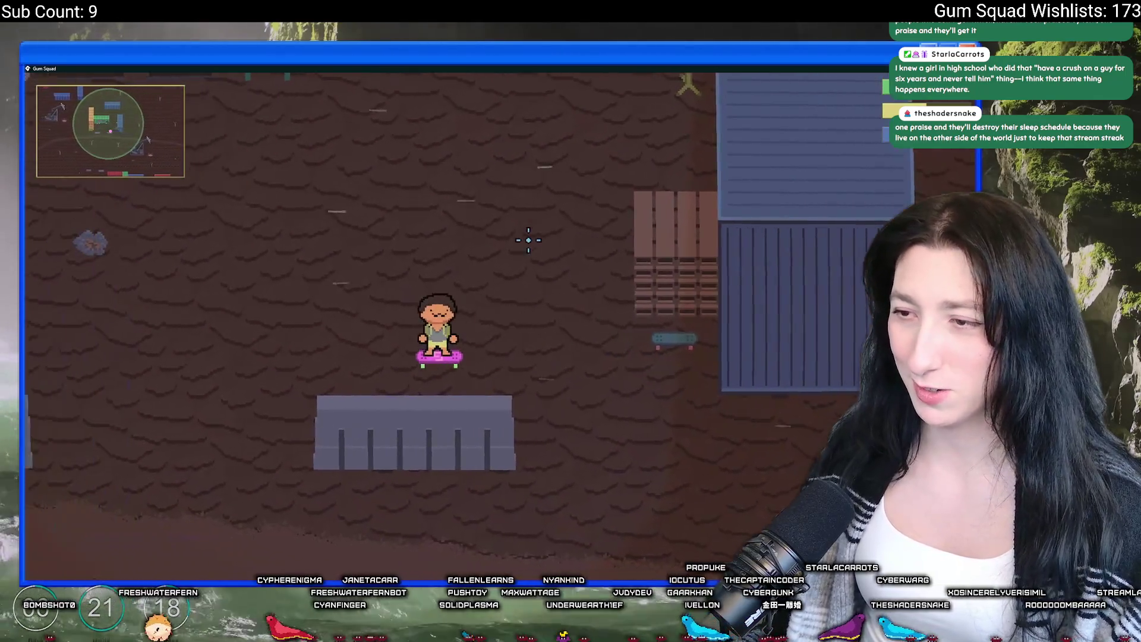
key("a")
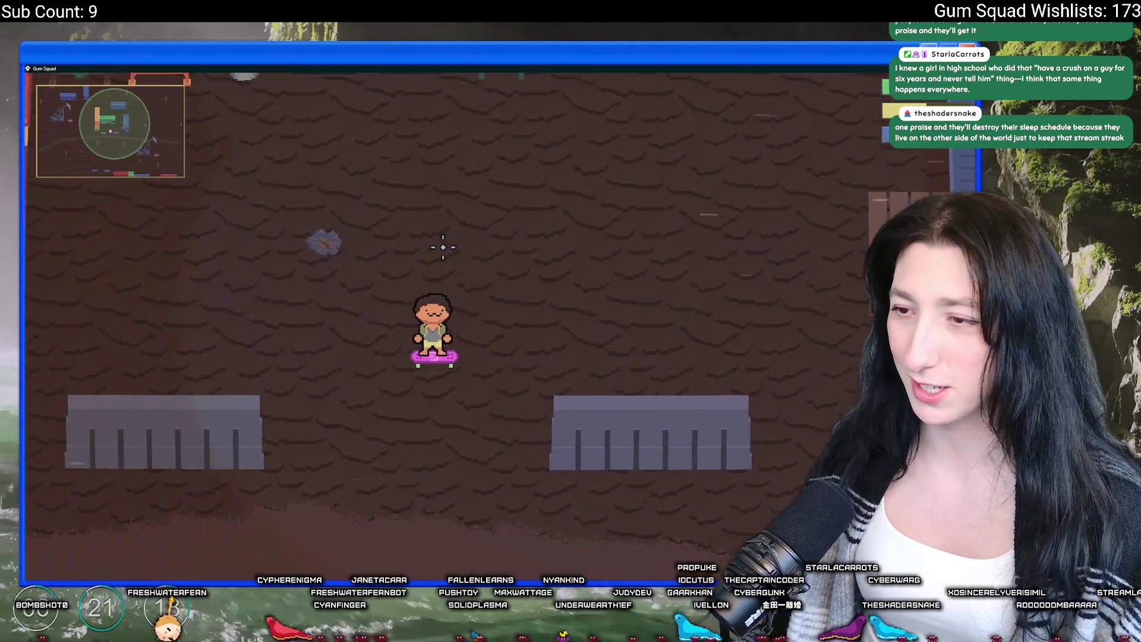
key("w")
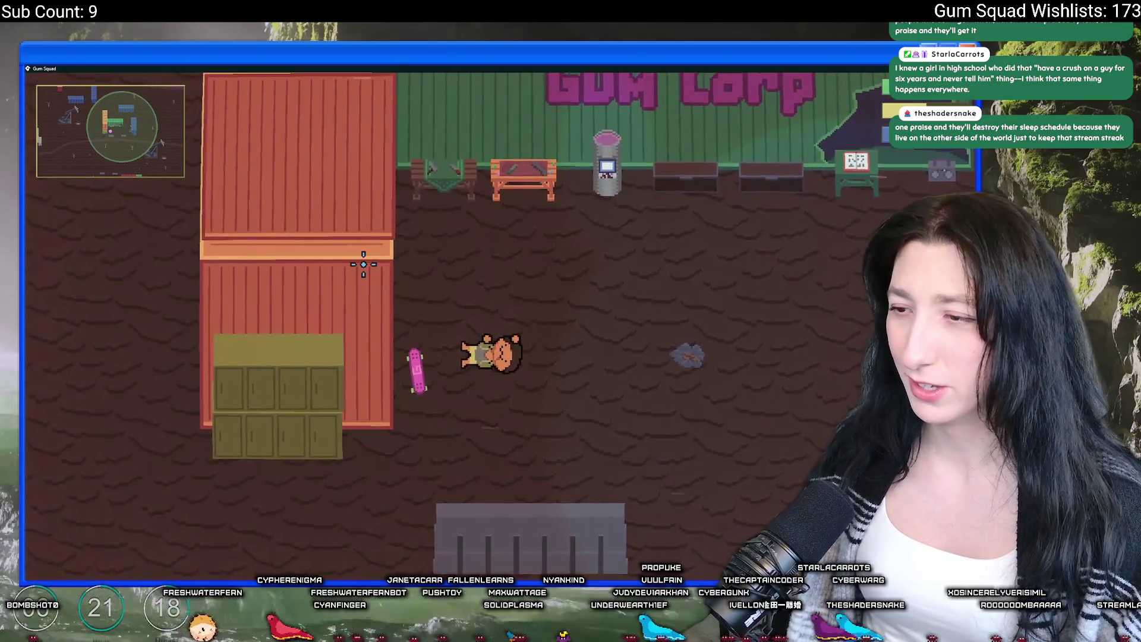
key("a")
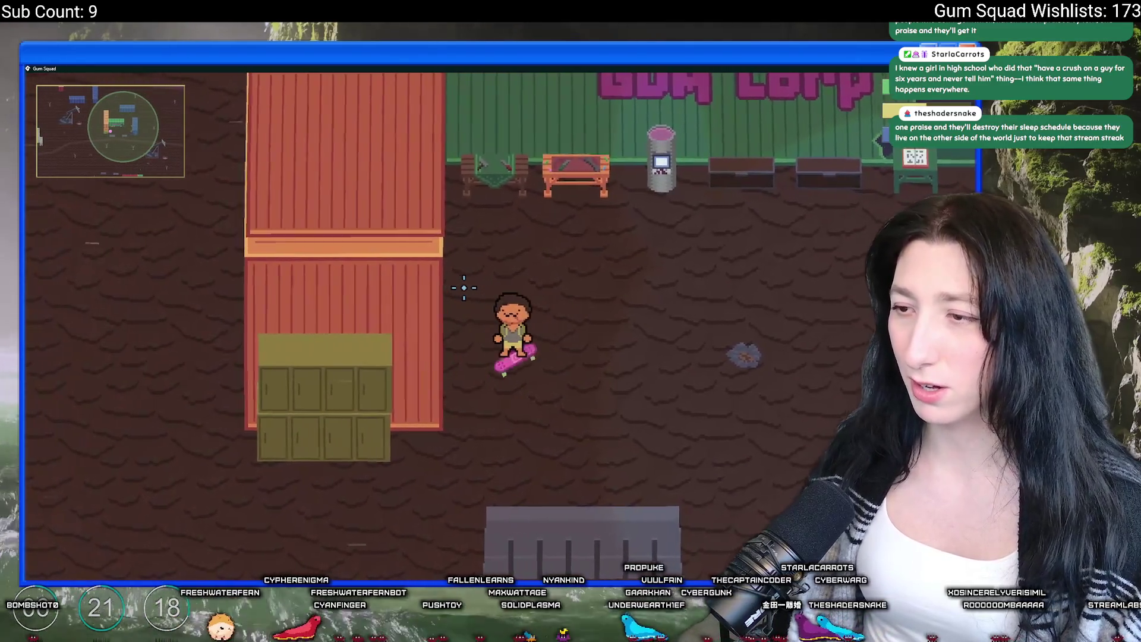
key("d")
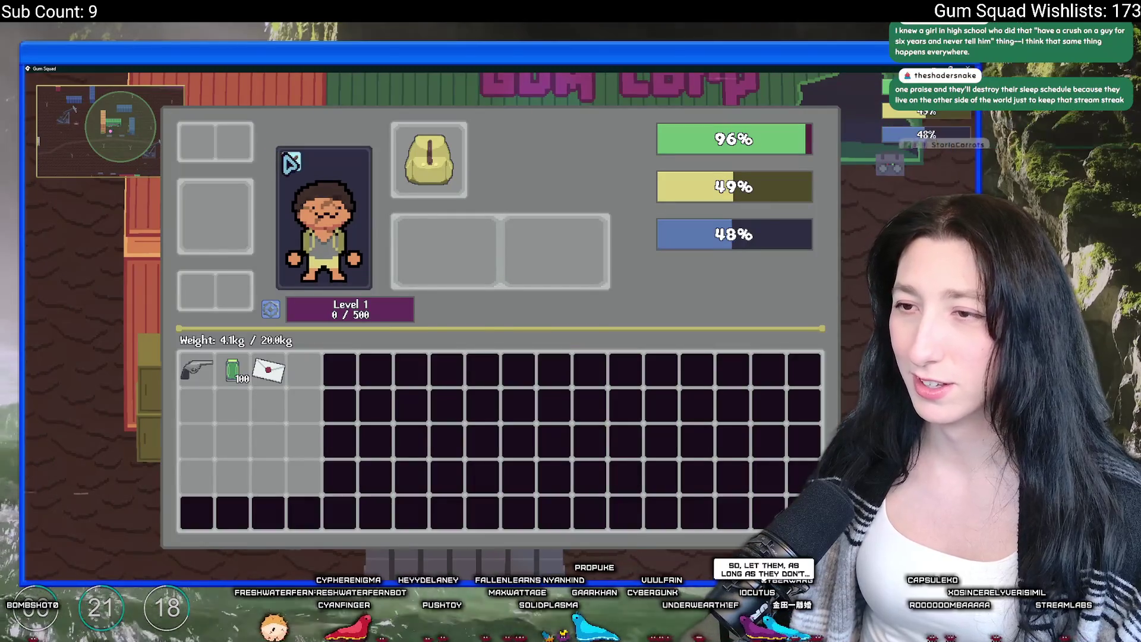
Open character customization, then keep riding the skateboard east and west near Gum Corp
left_click(291, 160)
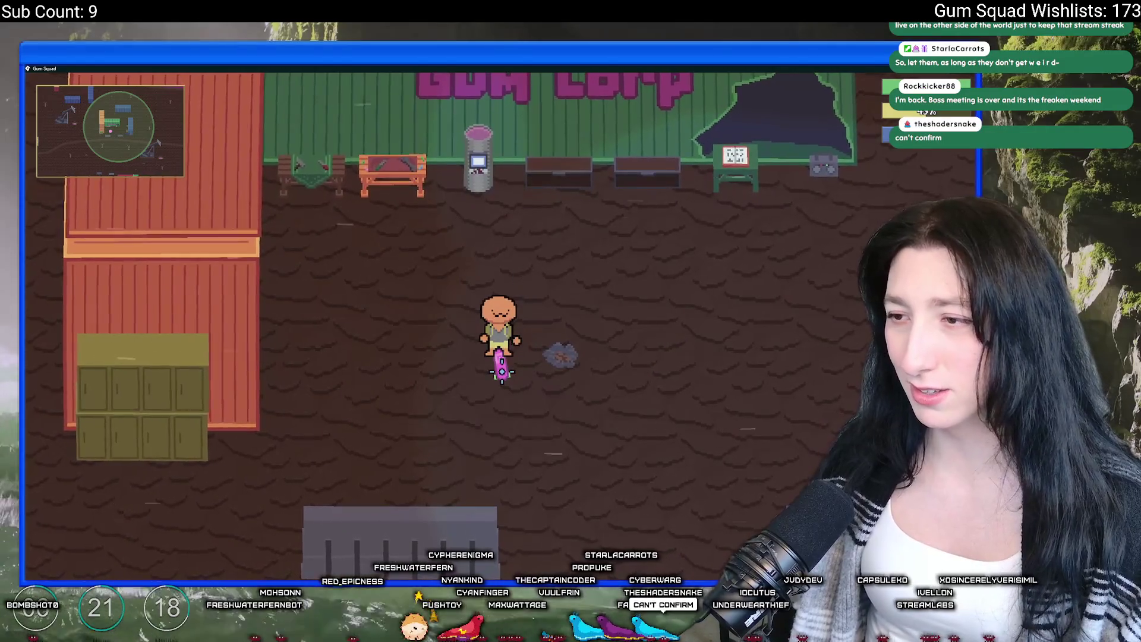
key("a")
key("d")
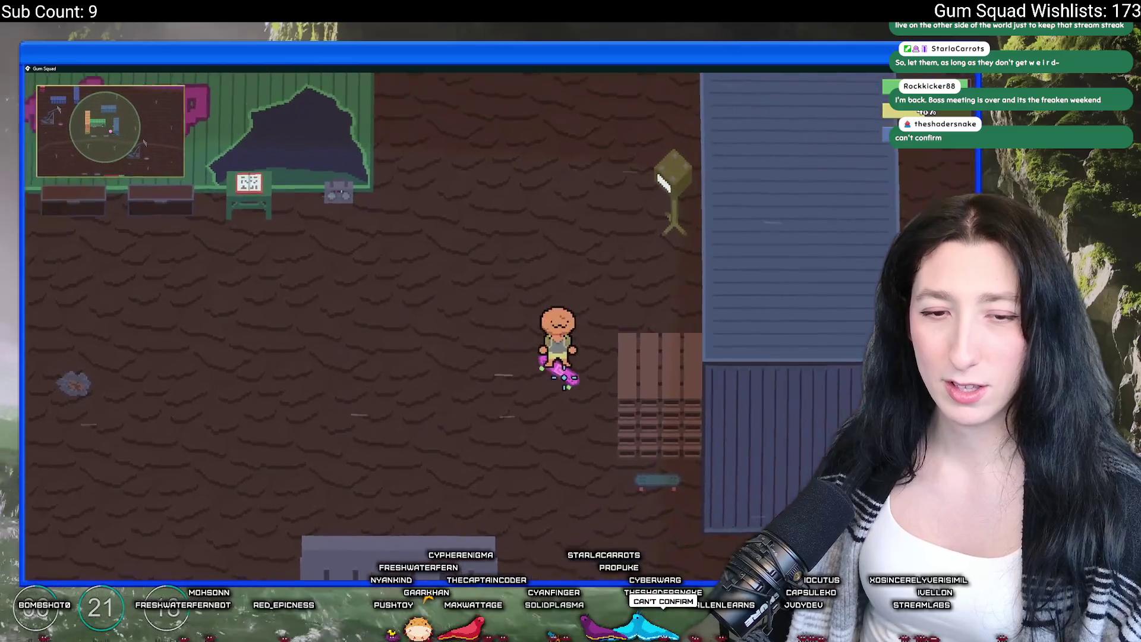
key("a")
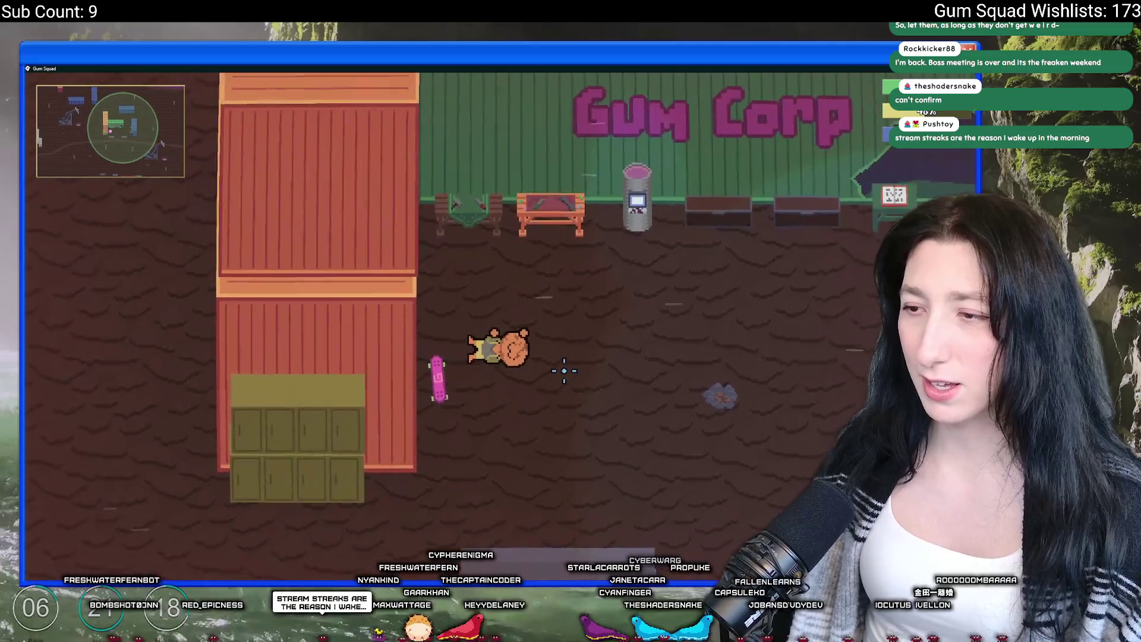
key("d")
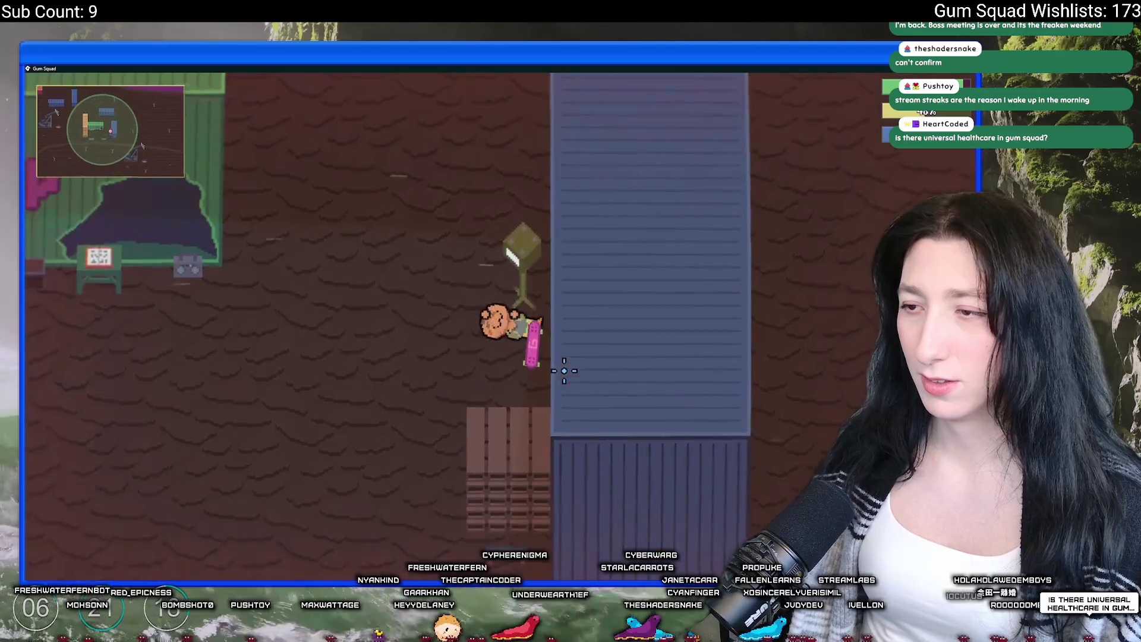
key("d")
key("a")
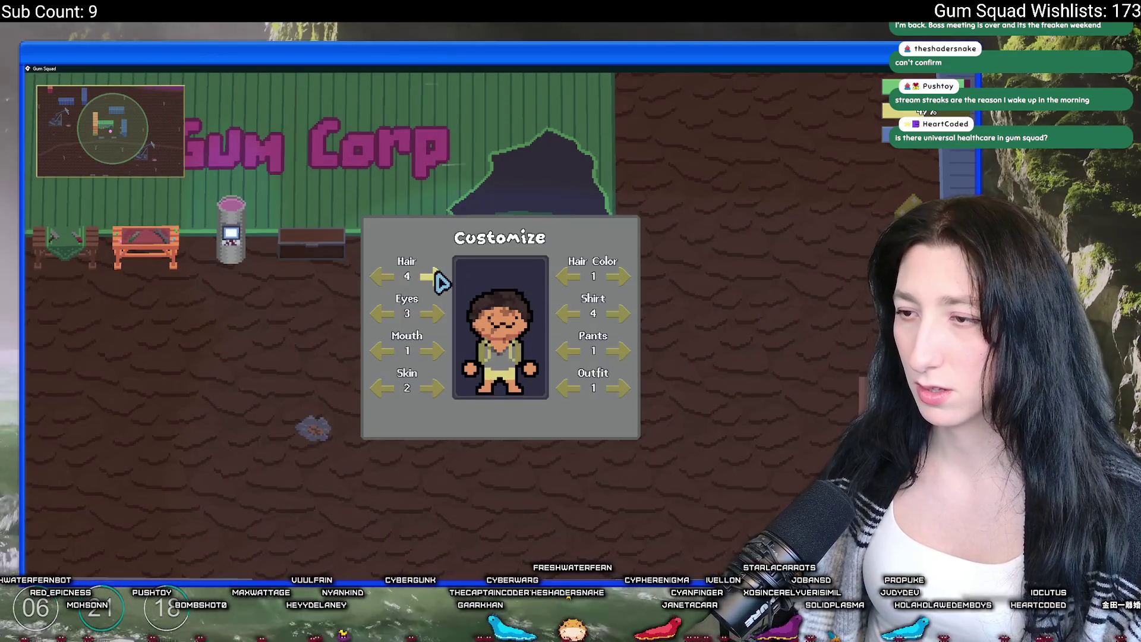
Skate up-left across the map, then down-right toward the dead tree
key("w")
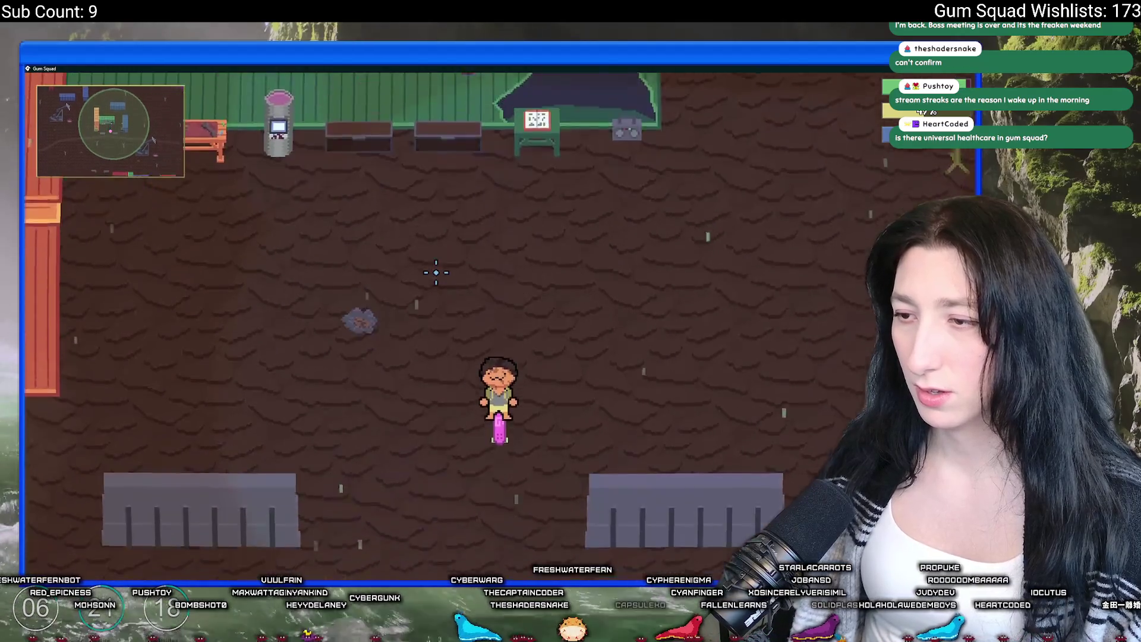
key("w")
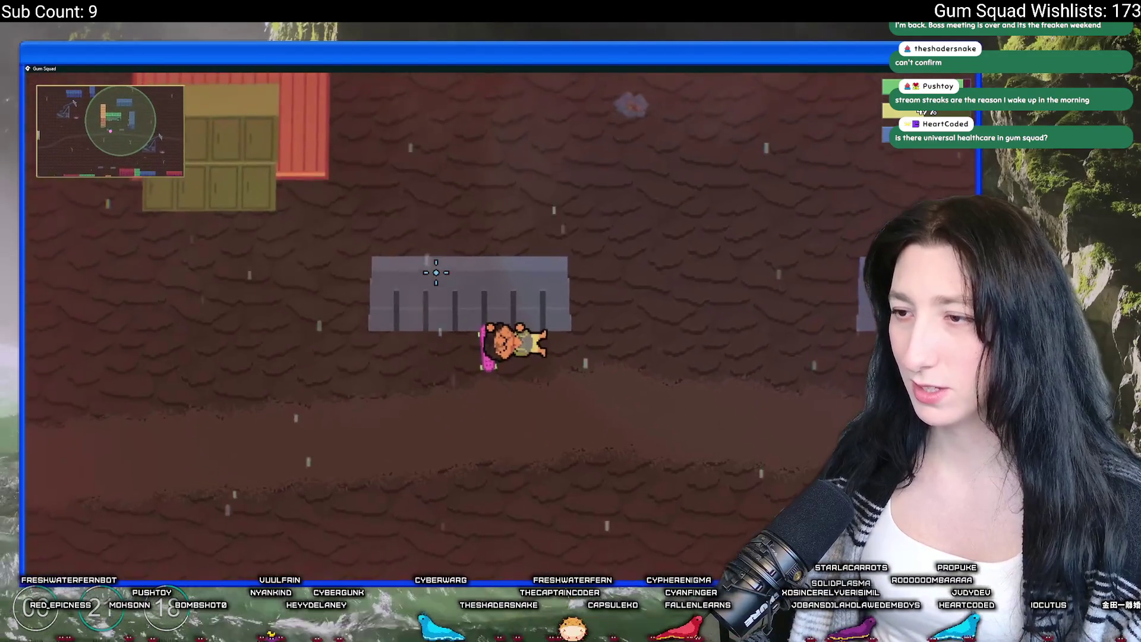
key("a")
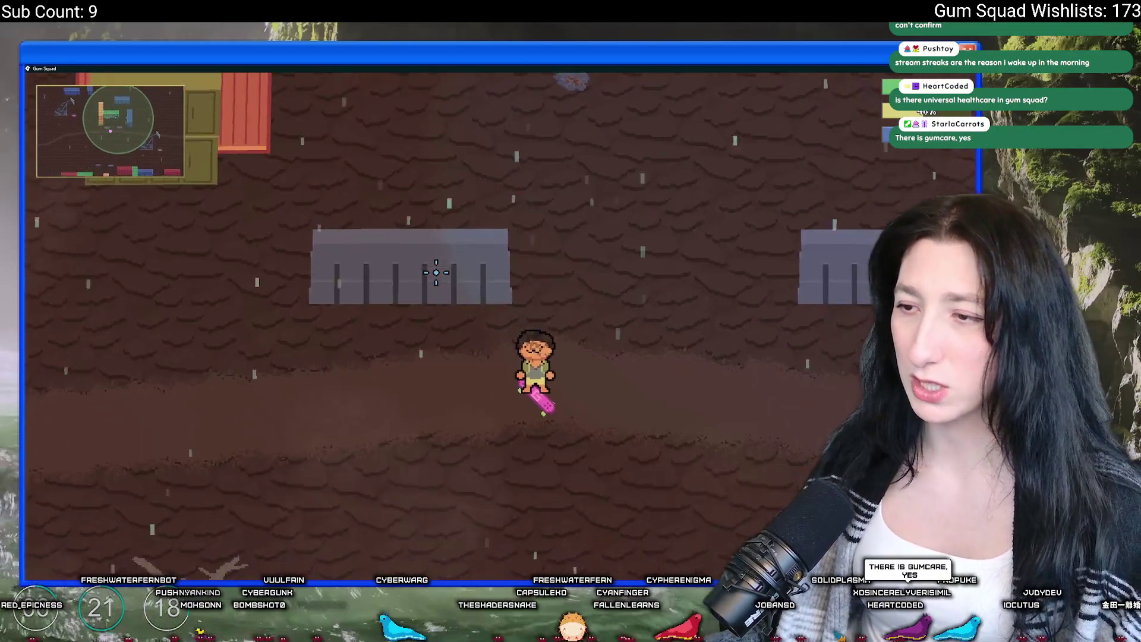
key("s")
key("d")
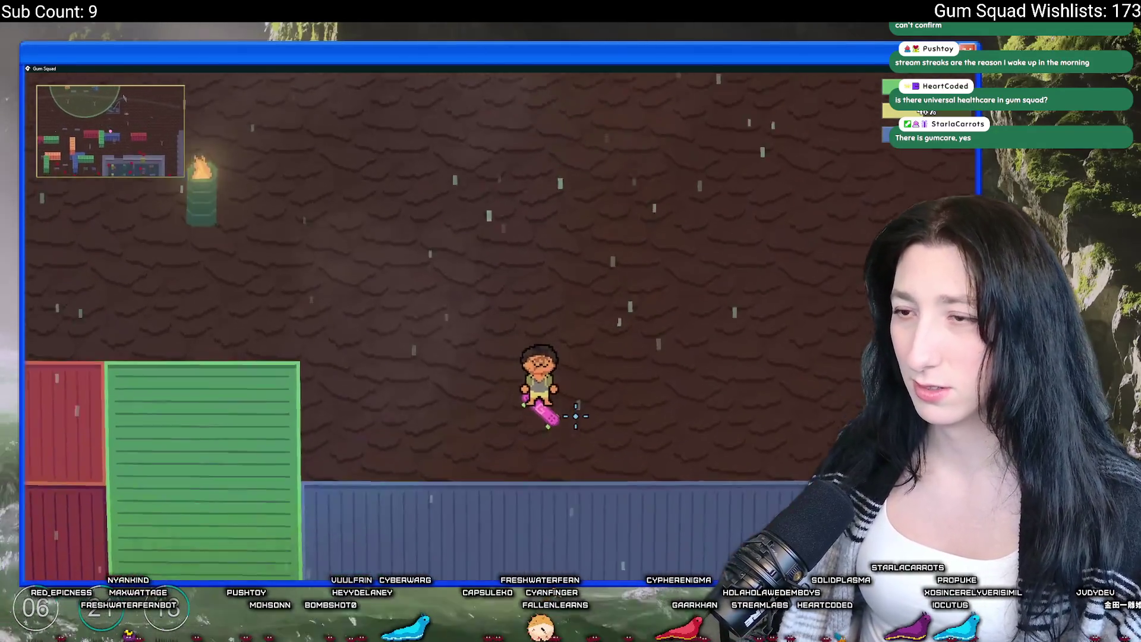
Keep skating down-right past the rock until gummed up, then close the game
key("s")
key("d")
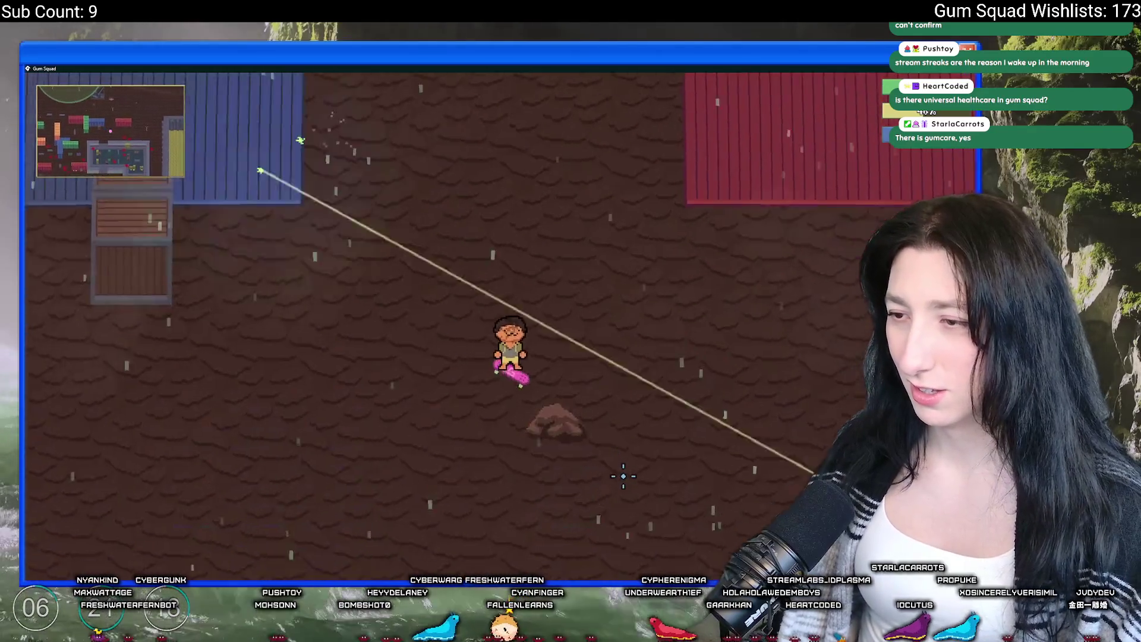
key("s")
key("d")
key("w")
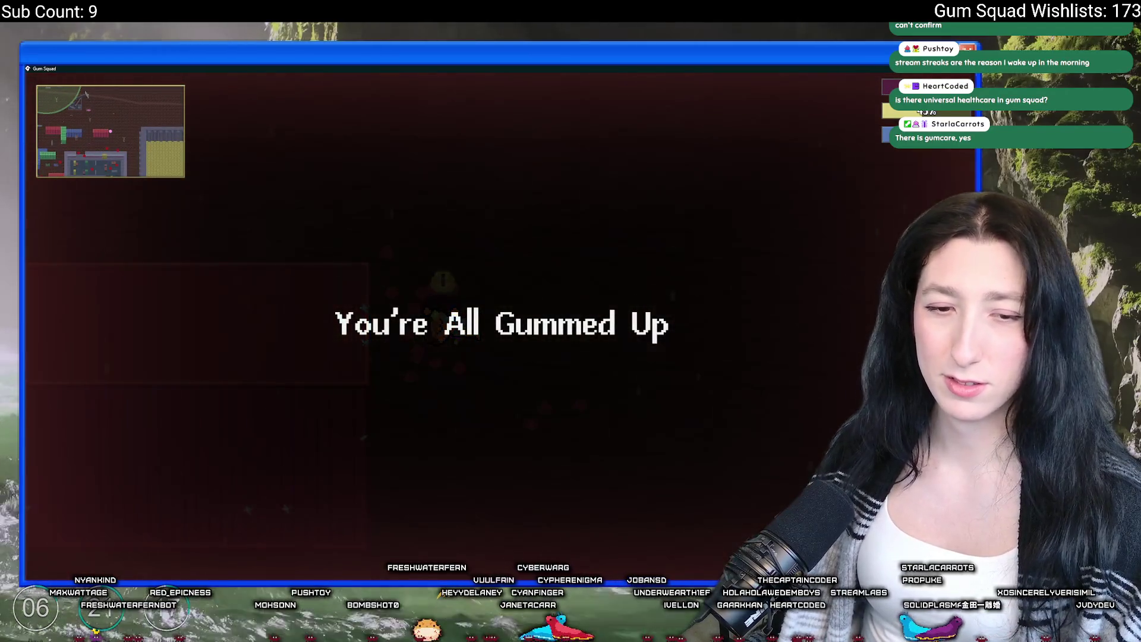
key("Escape")
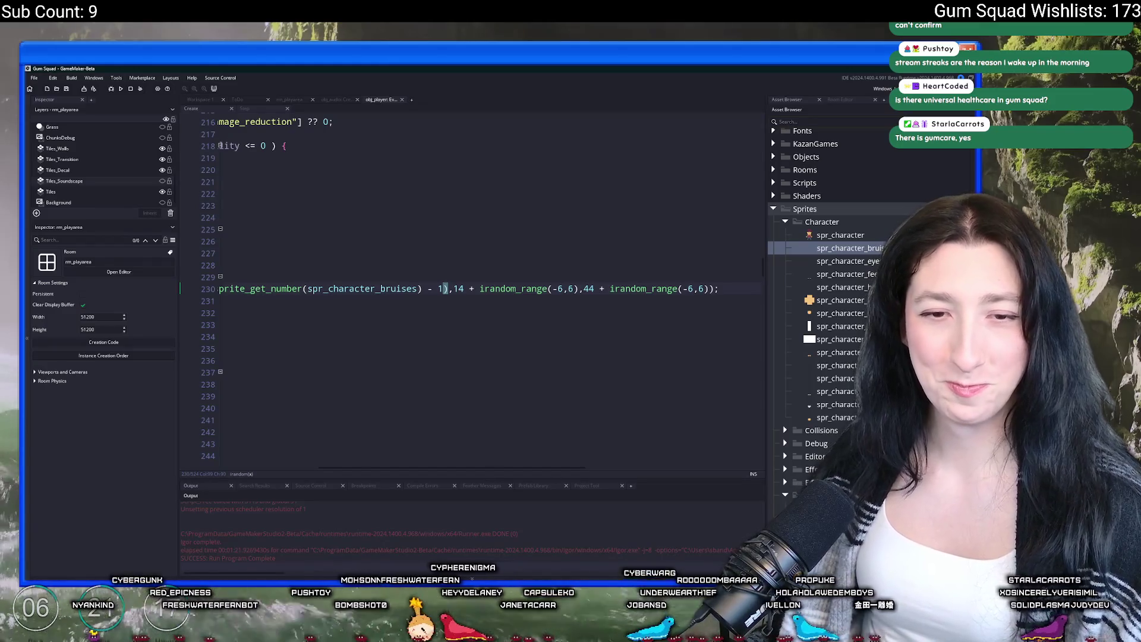
Change repeat(6) to repeat(3) on line 229 and open spr_character_bruises in the image editor
left_click(317, 276)
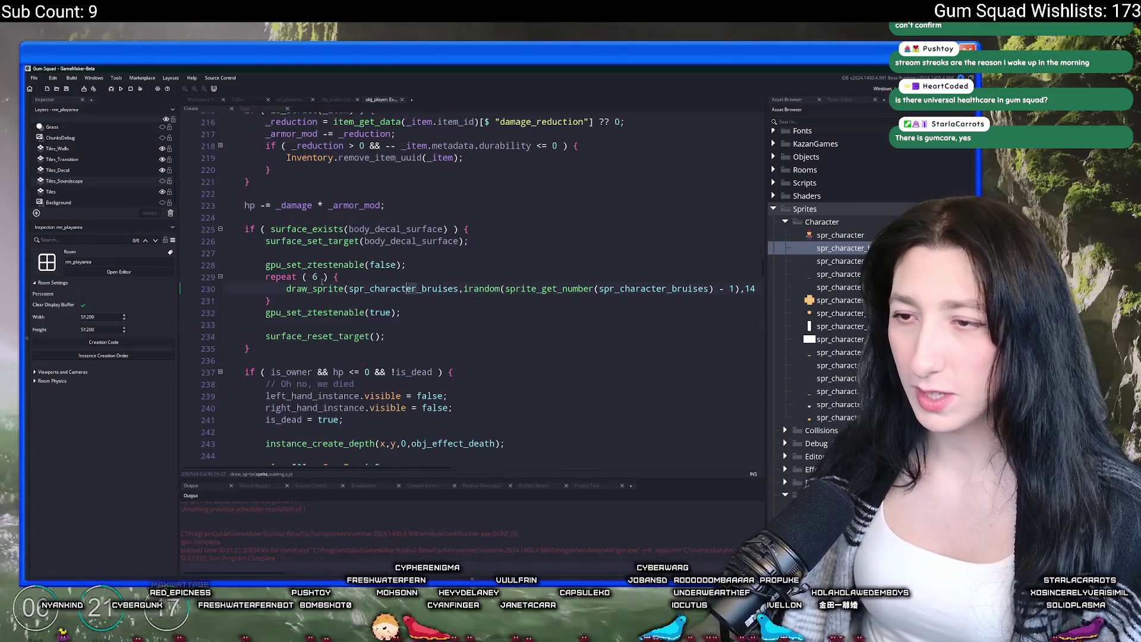
key("BackSpace")
type("3")
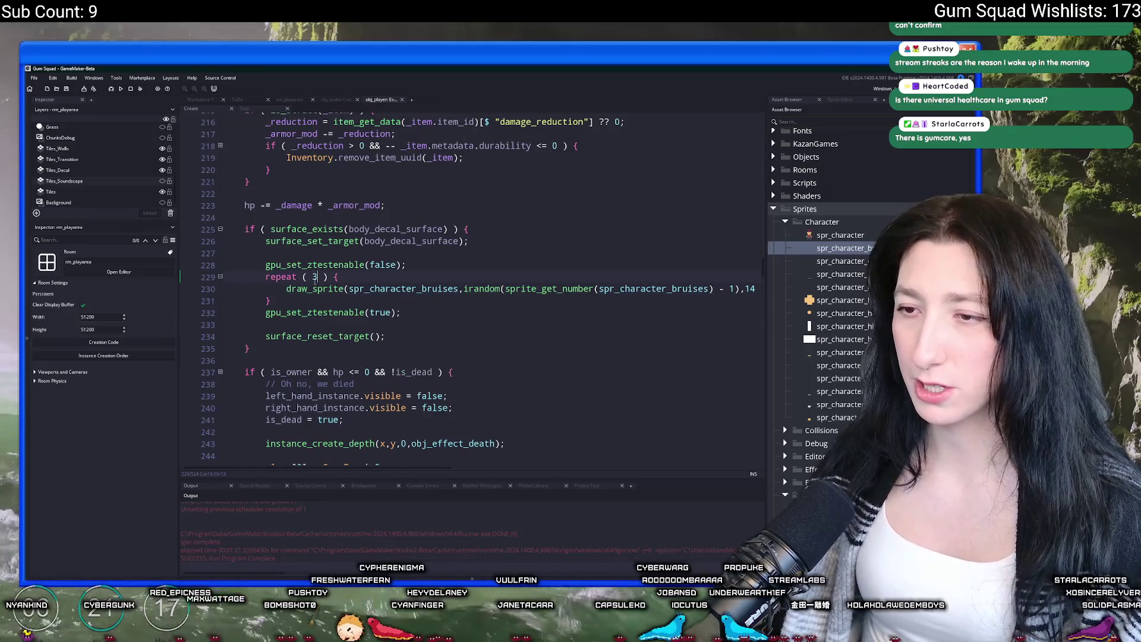
middle_click(379, 289)
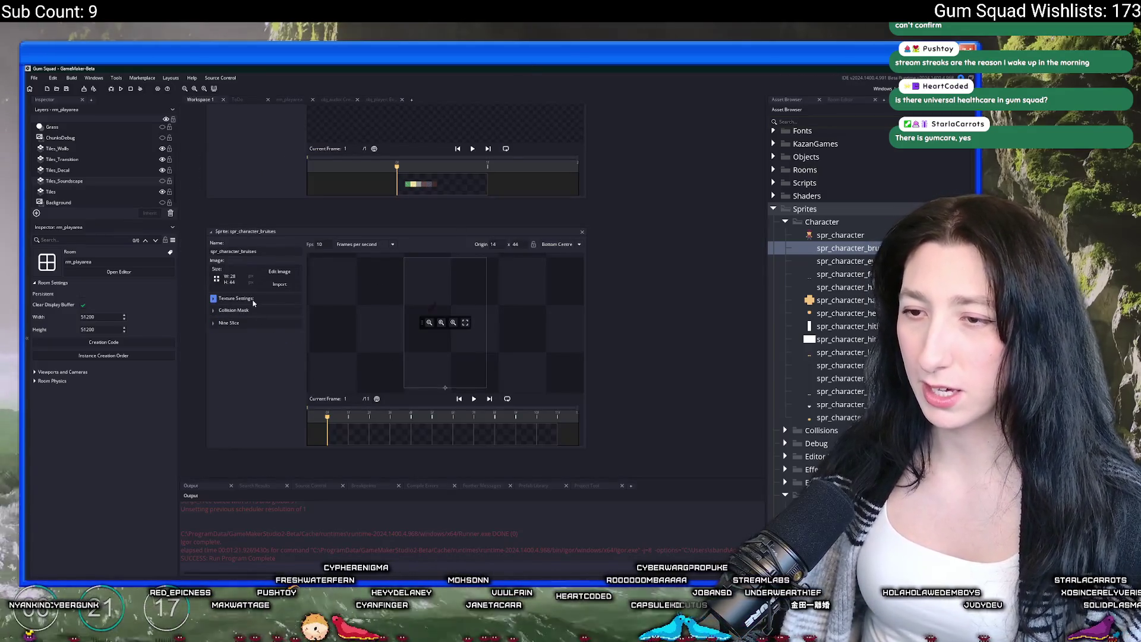
left_click(280, 272)
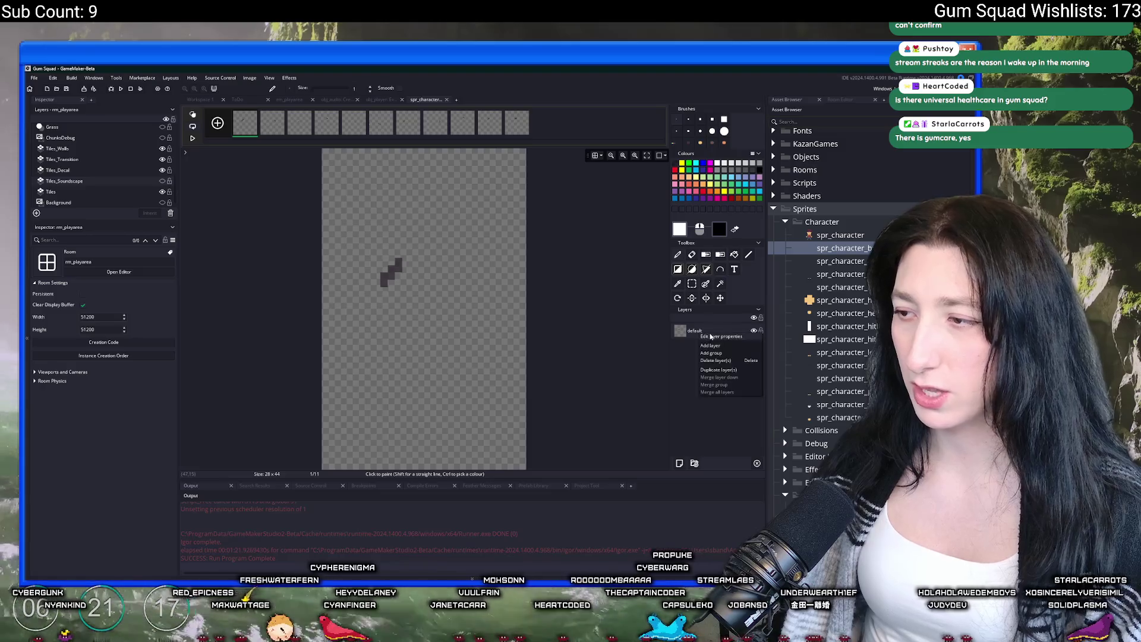
Check the bruise layer's opacity in Layer Properties
double_click(700, 335)
left_click(453, 316)
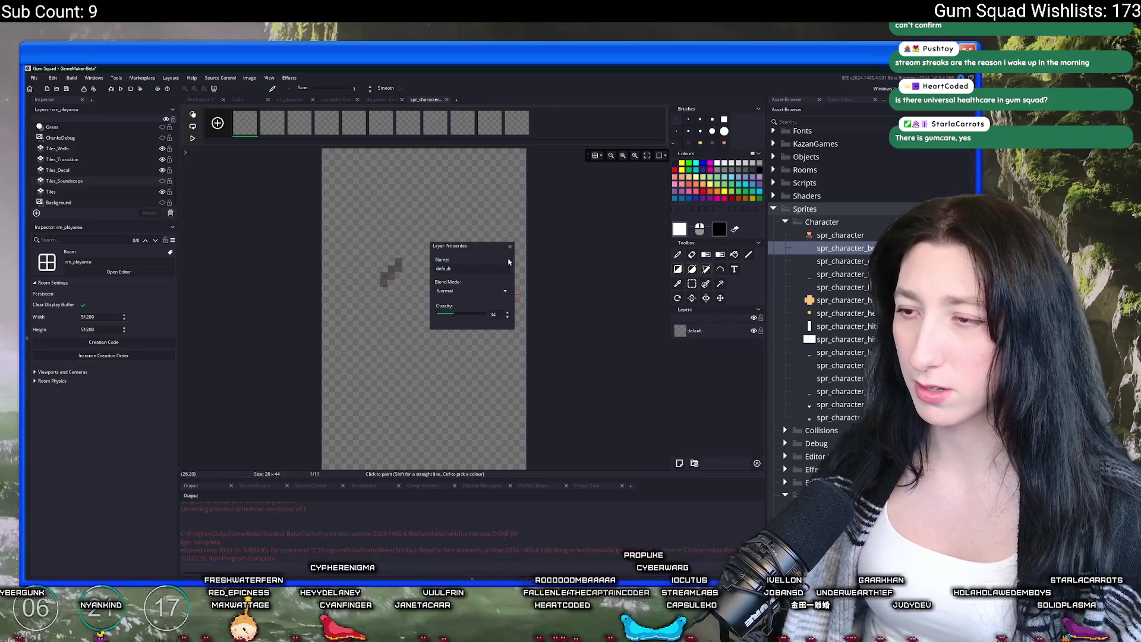
left_click(510, 245)
Close the image and sprite editors and open ToDo.txt through the asset search
key("ctrl+w")
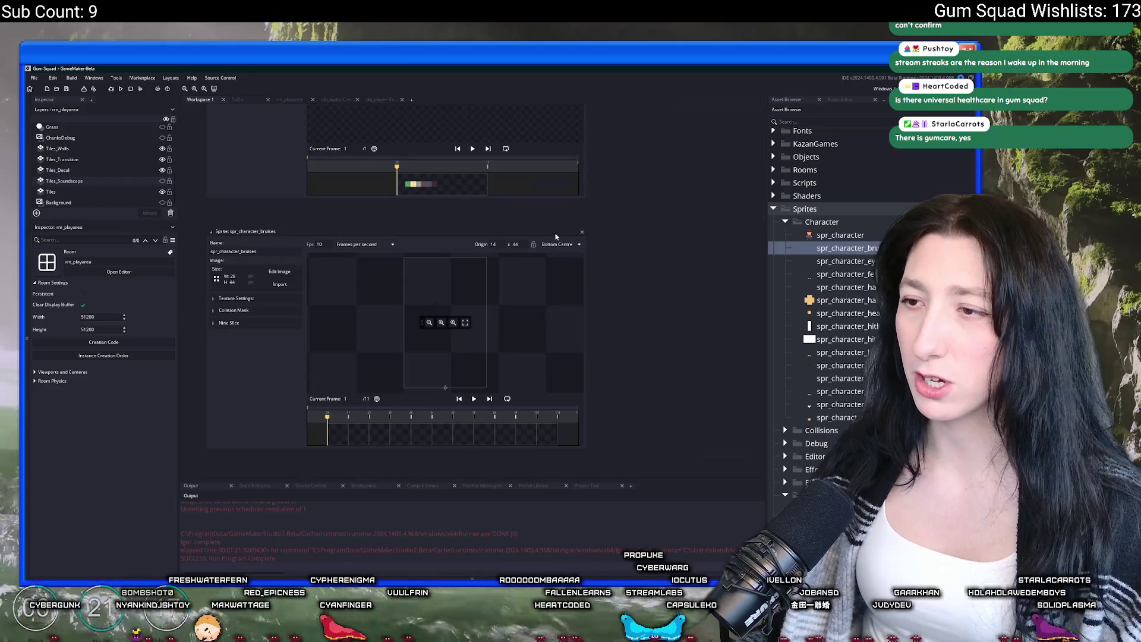
left_click(583, 232)
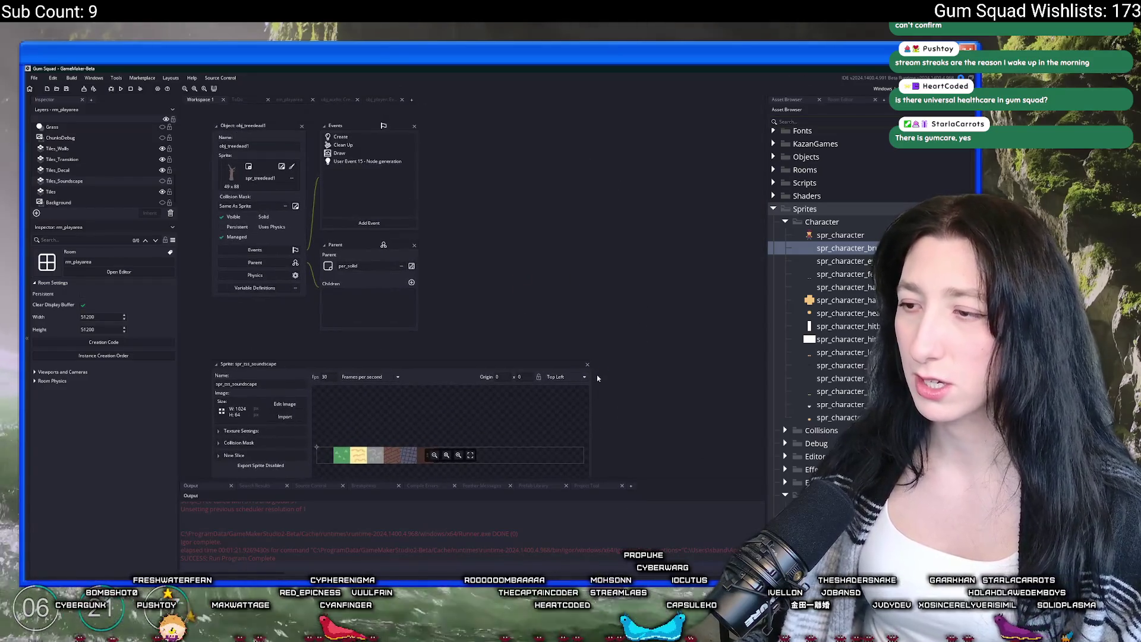
left_click(588, 365)
key("ctrl+t")
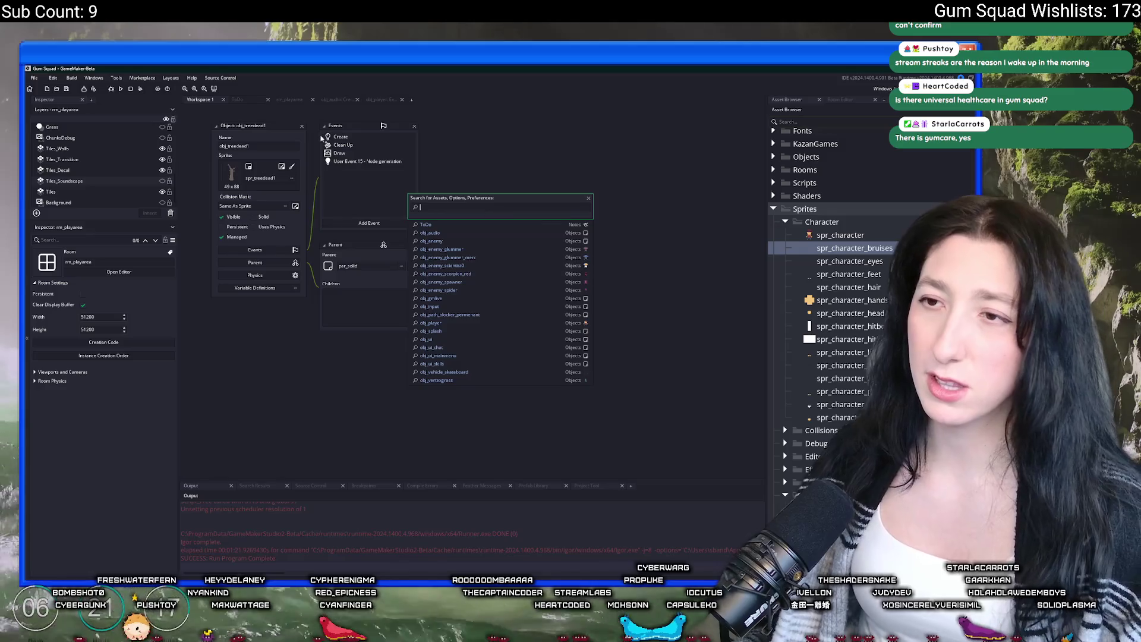
key("Return")
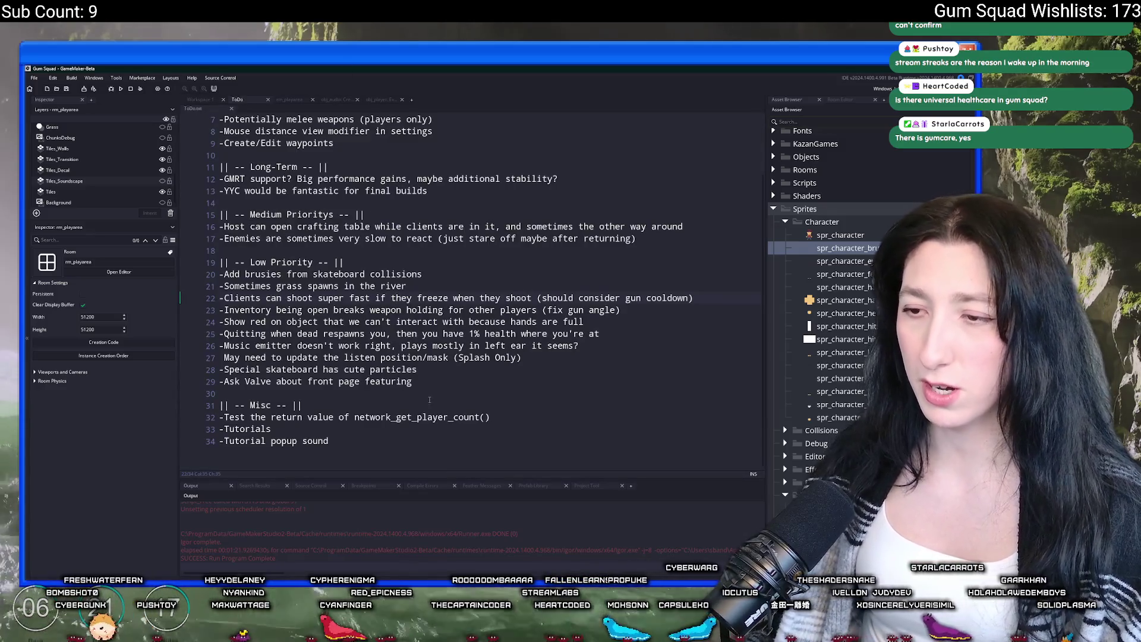
Delete the 'Add brusies from skateboard collisions' line from the ToDo list
left_click(436, 392)
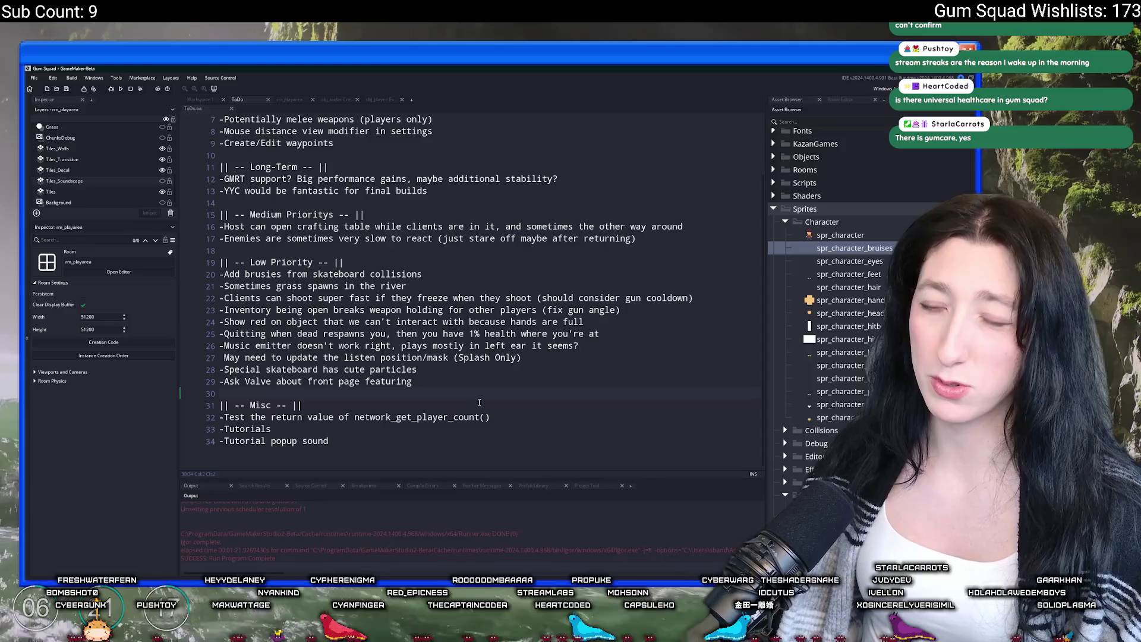
left_click_drag(507, 269, 511, 261)
key("BackSpace")
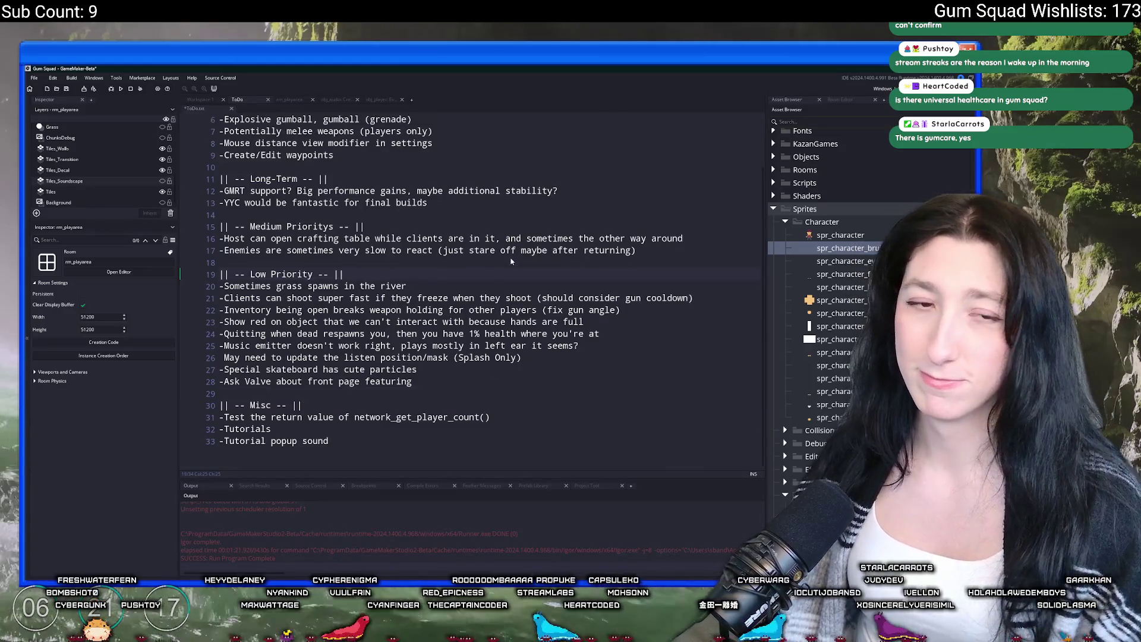
Look over the remaining Low Priority items, from grass spawns to the music emitter
left_click(449, 283)
left_click(680, 345)
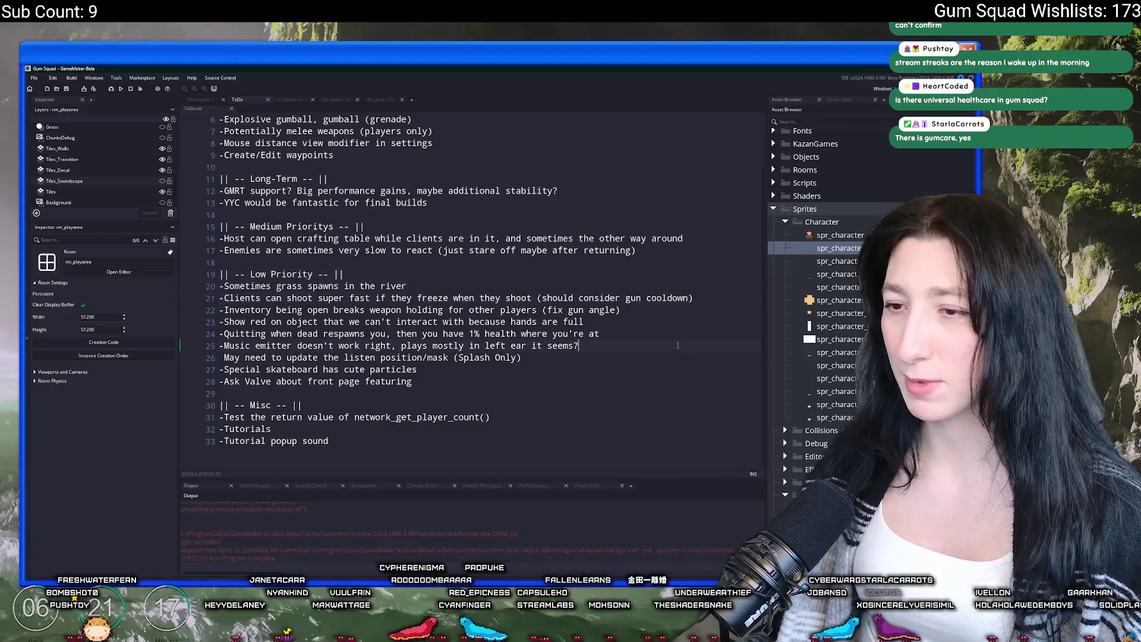
left_click(685, 310)
left_click(637, 334)
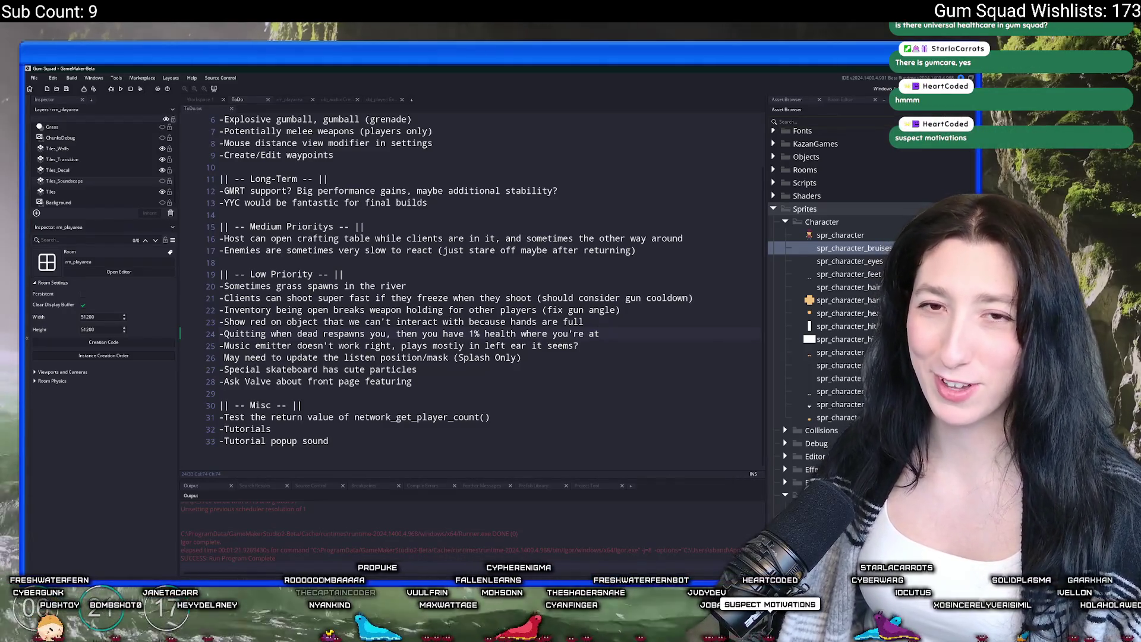
left_click(606, 344)
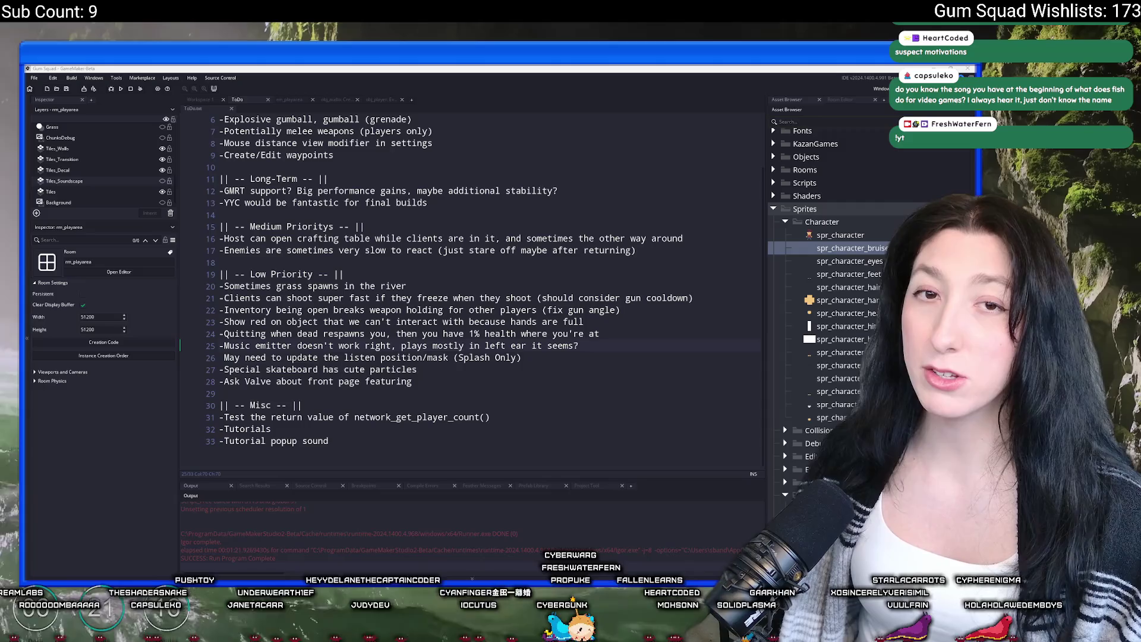
Switch to the browser, scroll the channel's Videos list, and open Customize channel
key("alt+Tab")
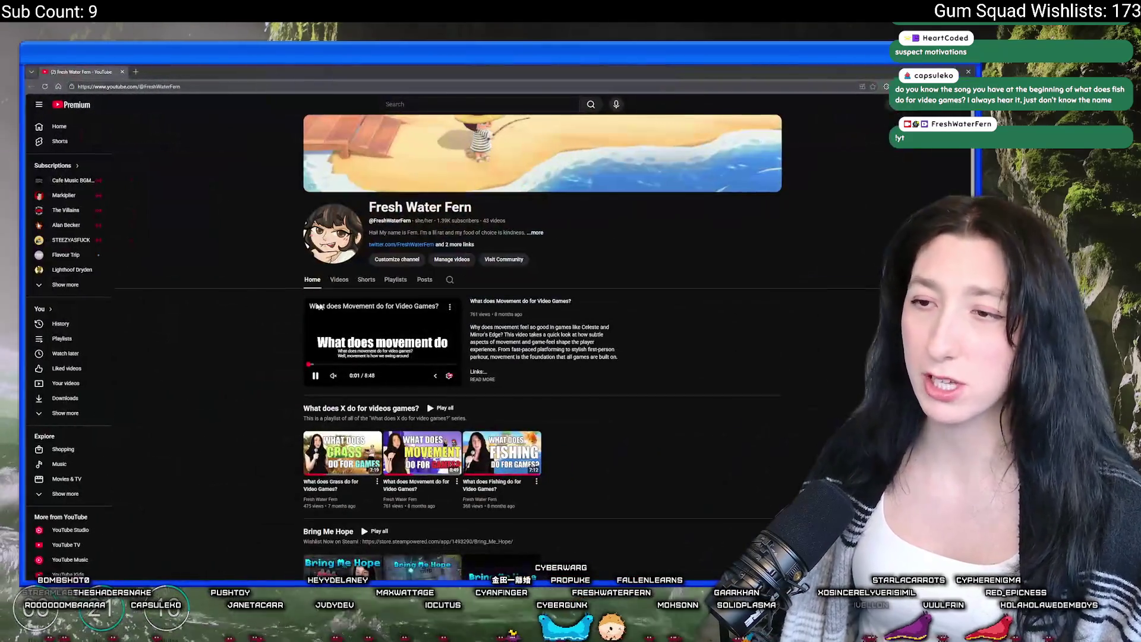
left_click(340, 279)
scroll(324, 249, "down", 1)
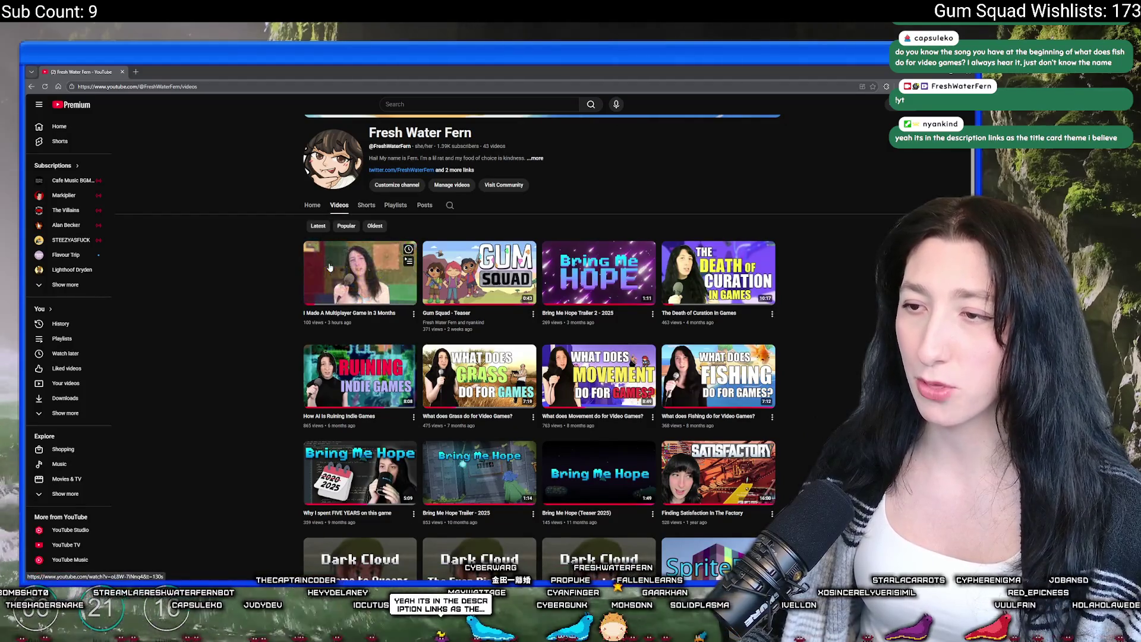
left_click(395, 186)
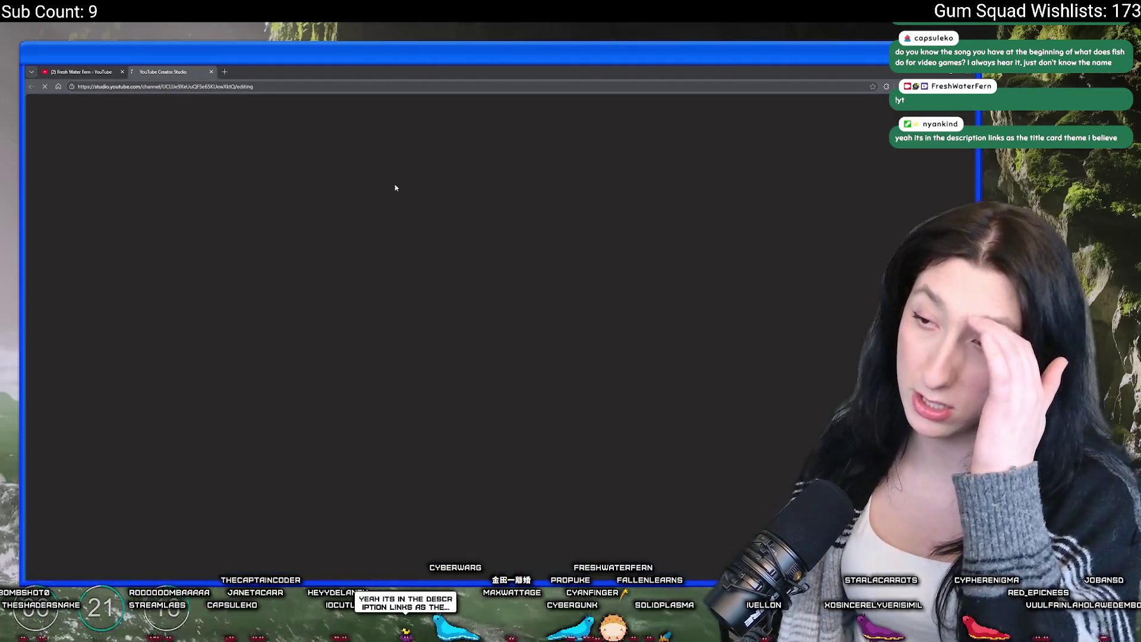
Make 'I Made A Multiplayer Game In 3 Months' the channel trailer in Home page layout
scroll(199, 347, "down", 7)
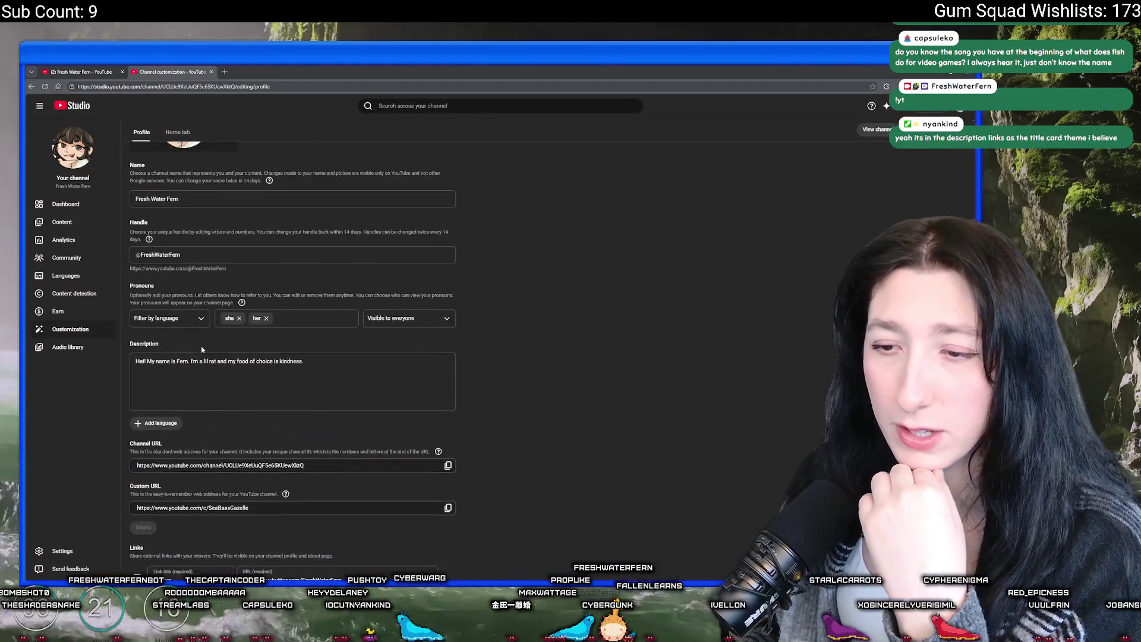
scroll(222, 309, "up", 8)
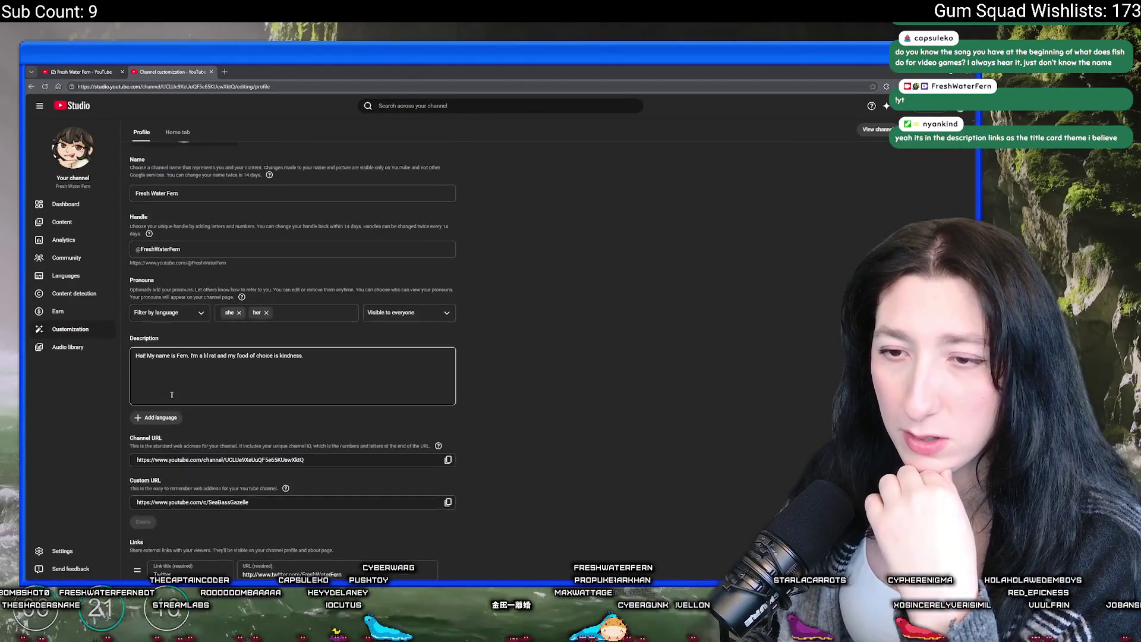
left_click(177, 147)
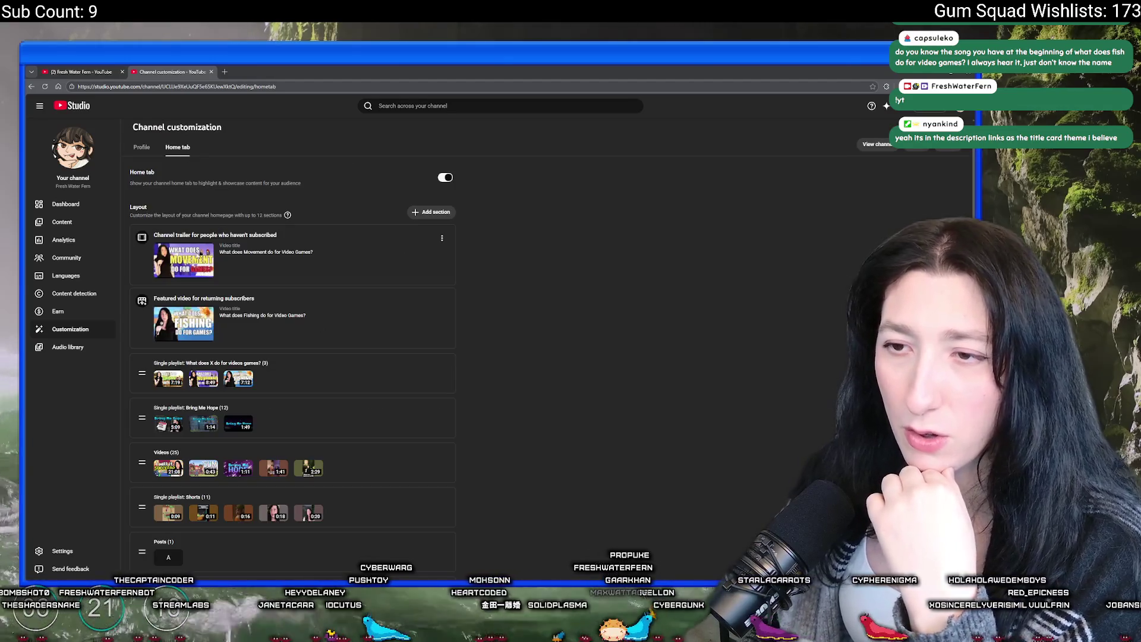
left_click(441, 237)
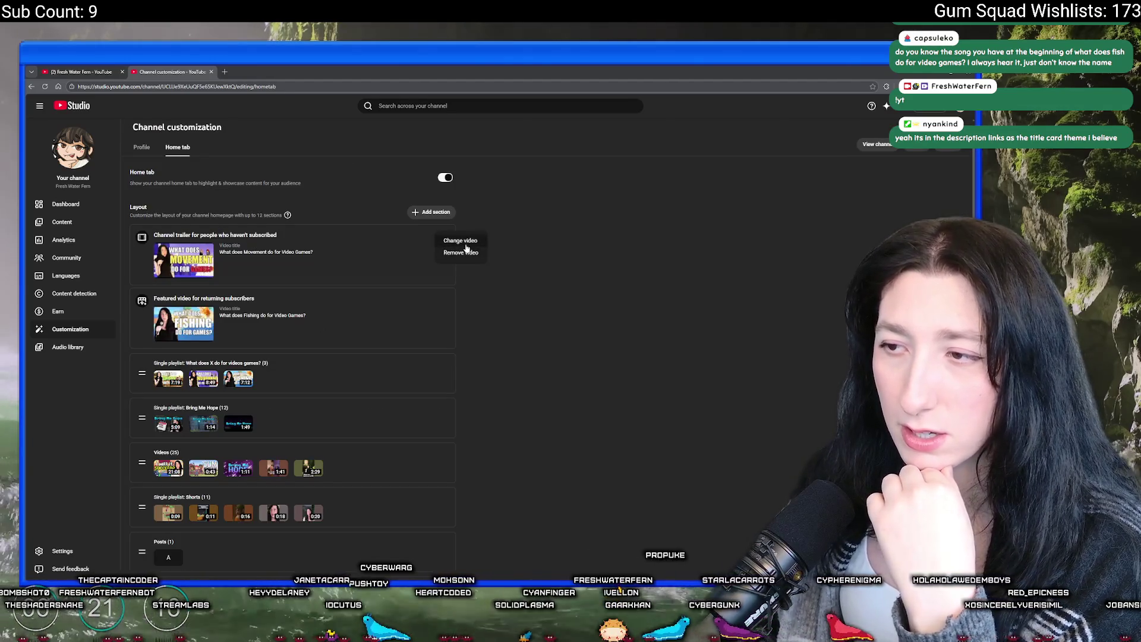
left_click(462, 246)
left_click(384, 300)
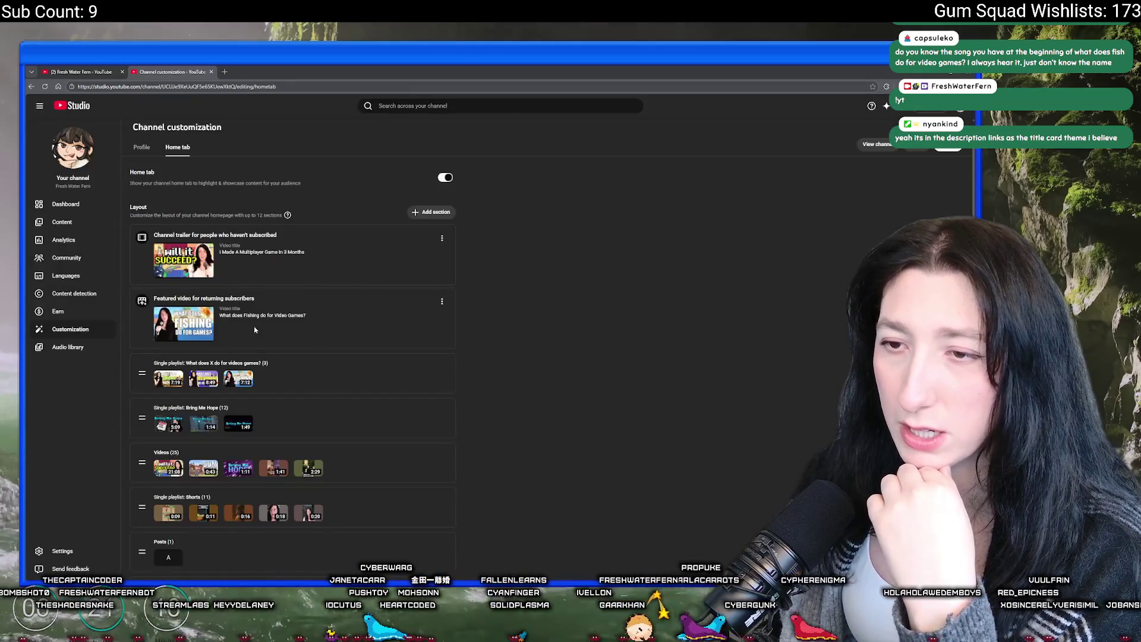
Feature the same video for returning subscribers, publish the layout, and view the channel
left_click(442, 302)
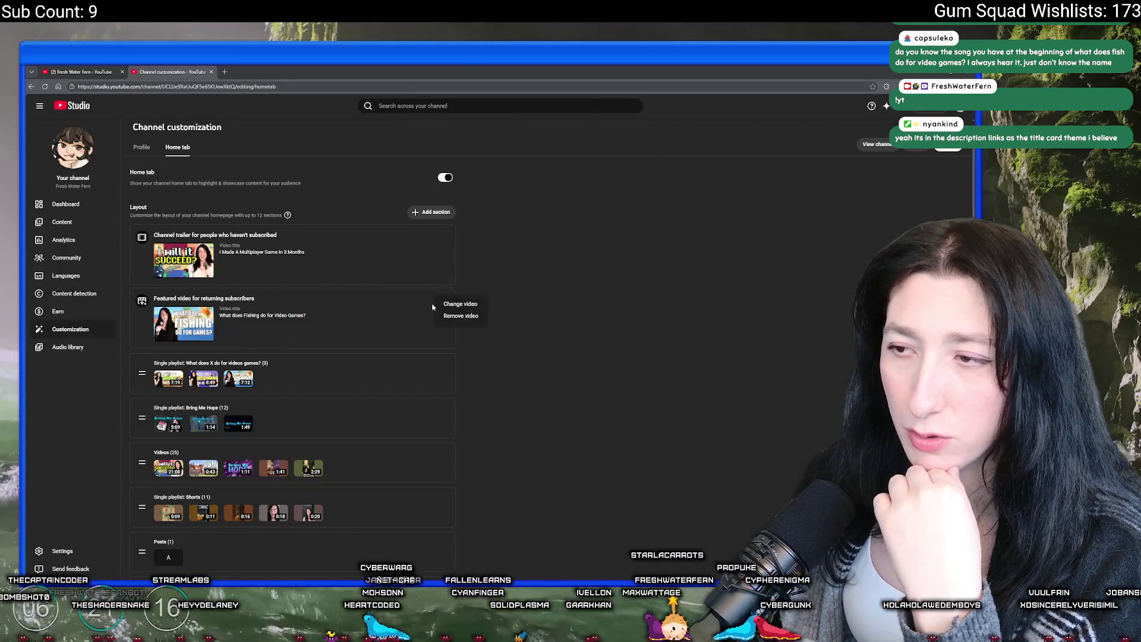
left_click(450, 305)
left_click(364, 275)
scroll(469, 427, "down", 2)
scroll(470, 427, "up", 2)
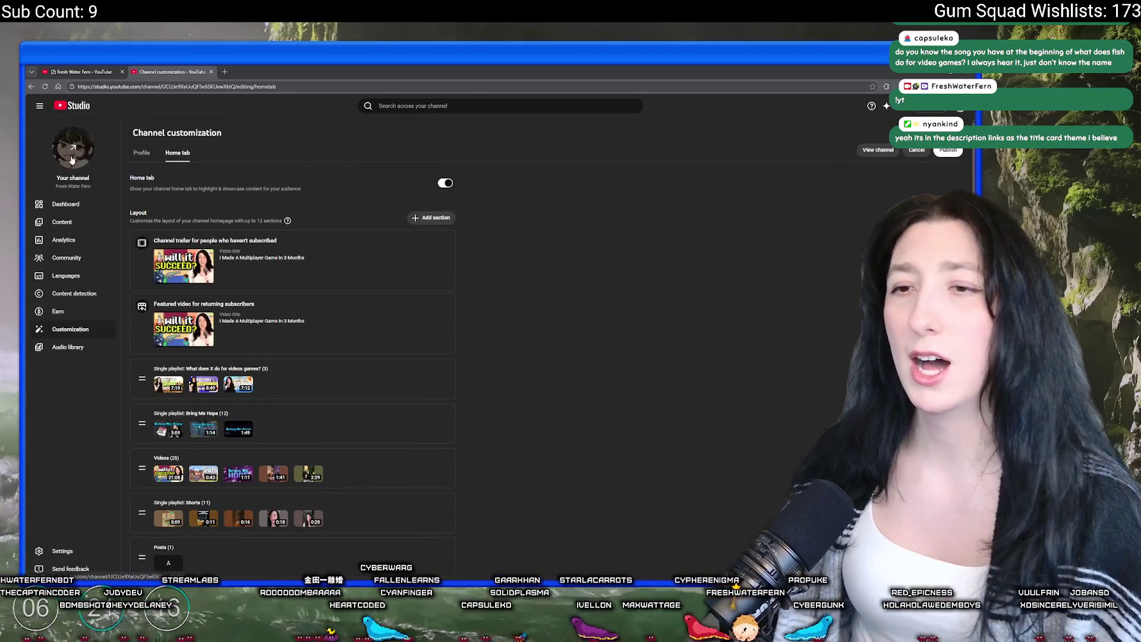
left_click(948, 150)
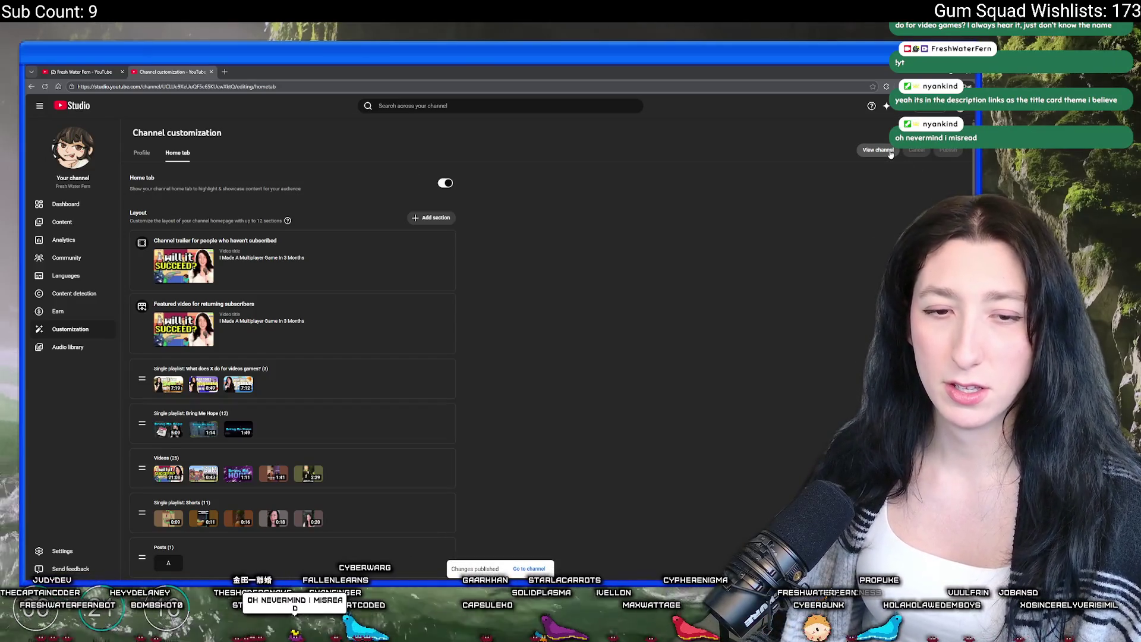
left_click(878, 150)
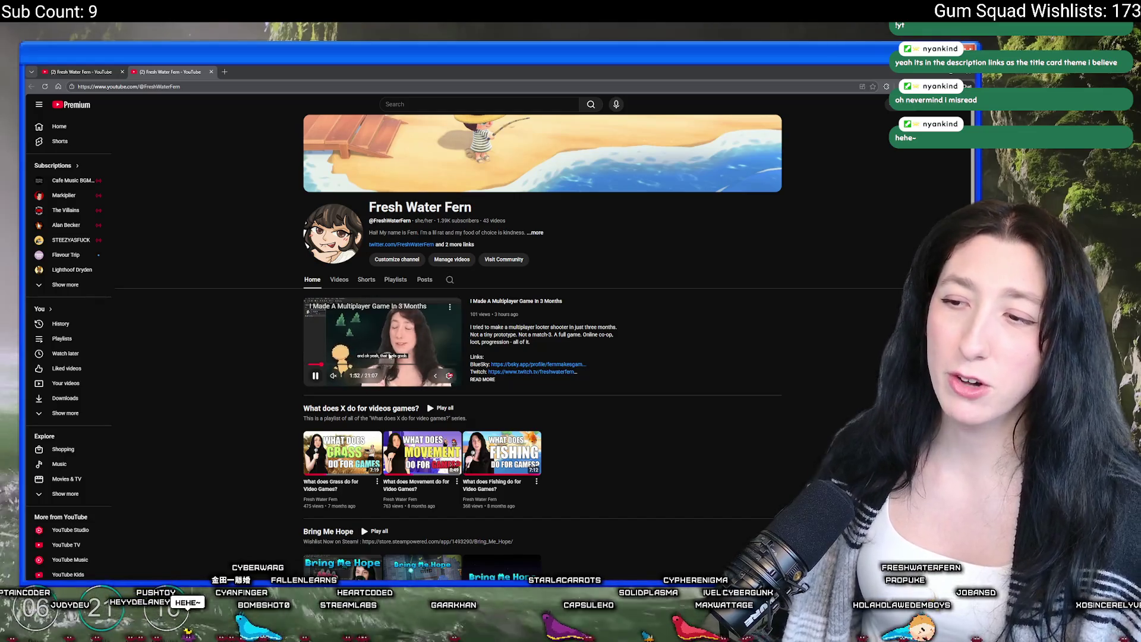
Check the featured video's options, close the extra channel tab, and return to GameMaker
right_click(393, 352)
left_click(419, 379)
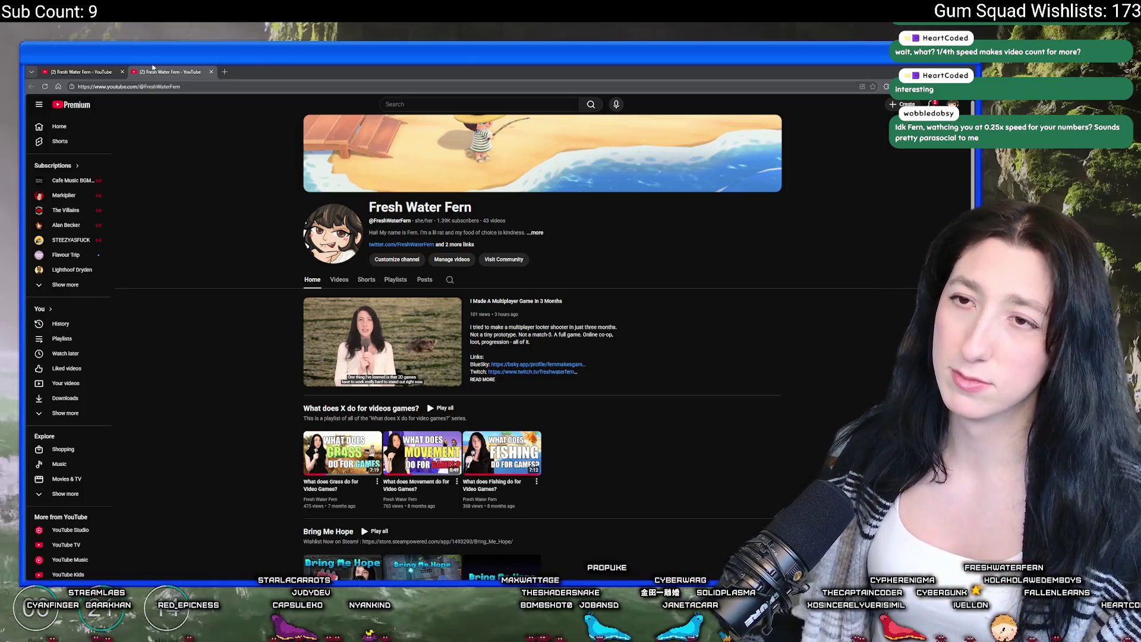
left_click(211, 71)
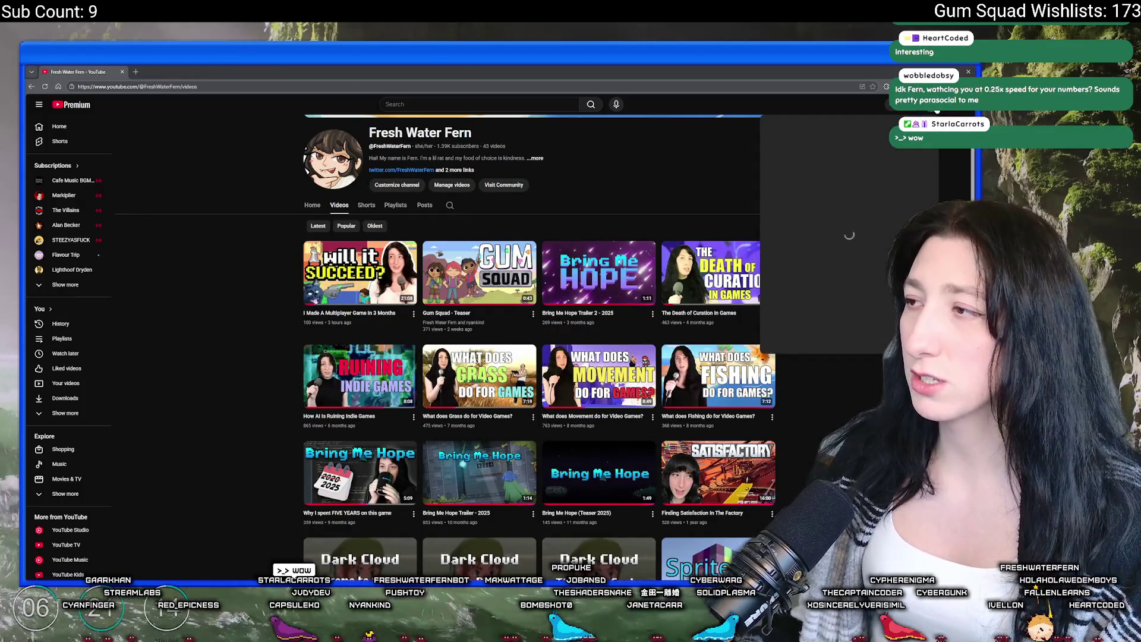
key("ctrl+l")
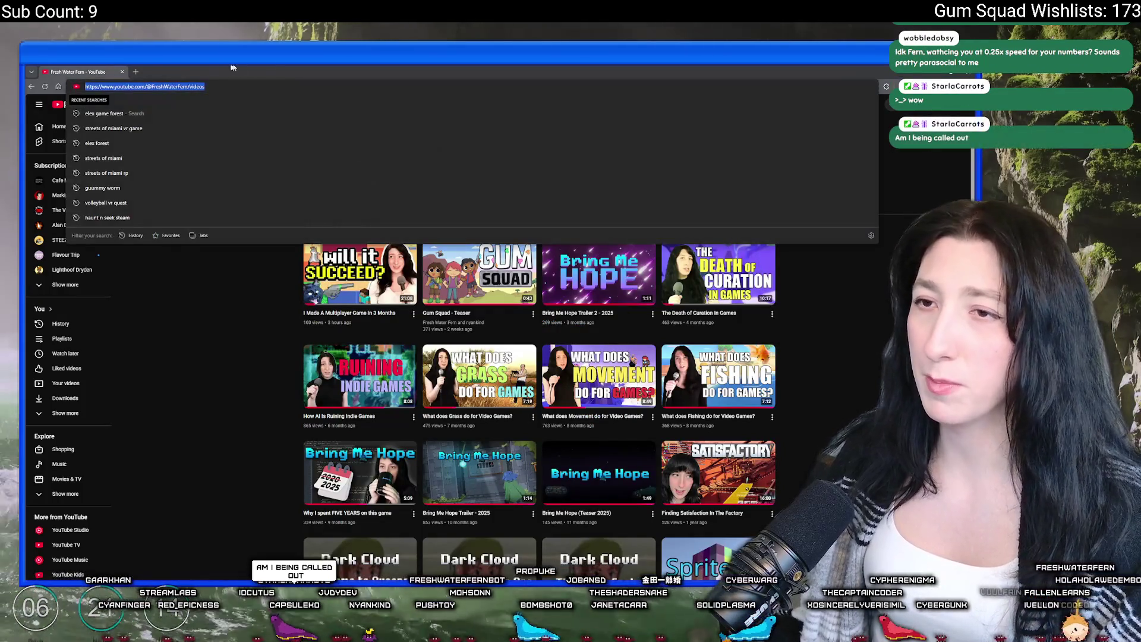
key("alt+Tab")
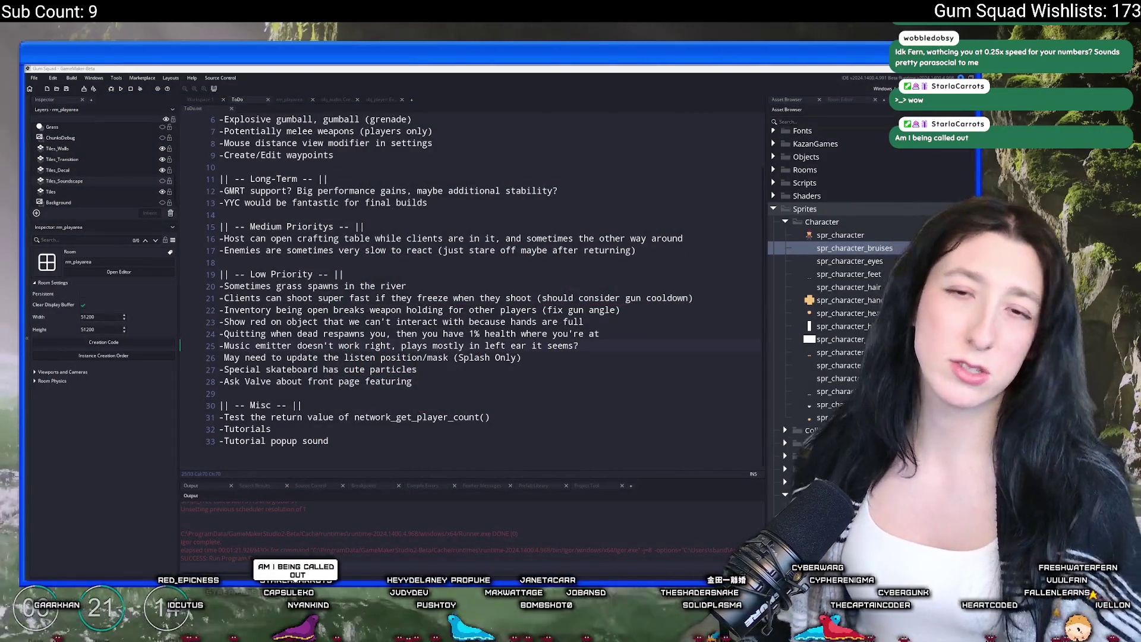
Select the music emitter bug line on line 25 of the ToDo notes and delete it
left_click(684, 193)
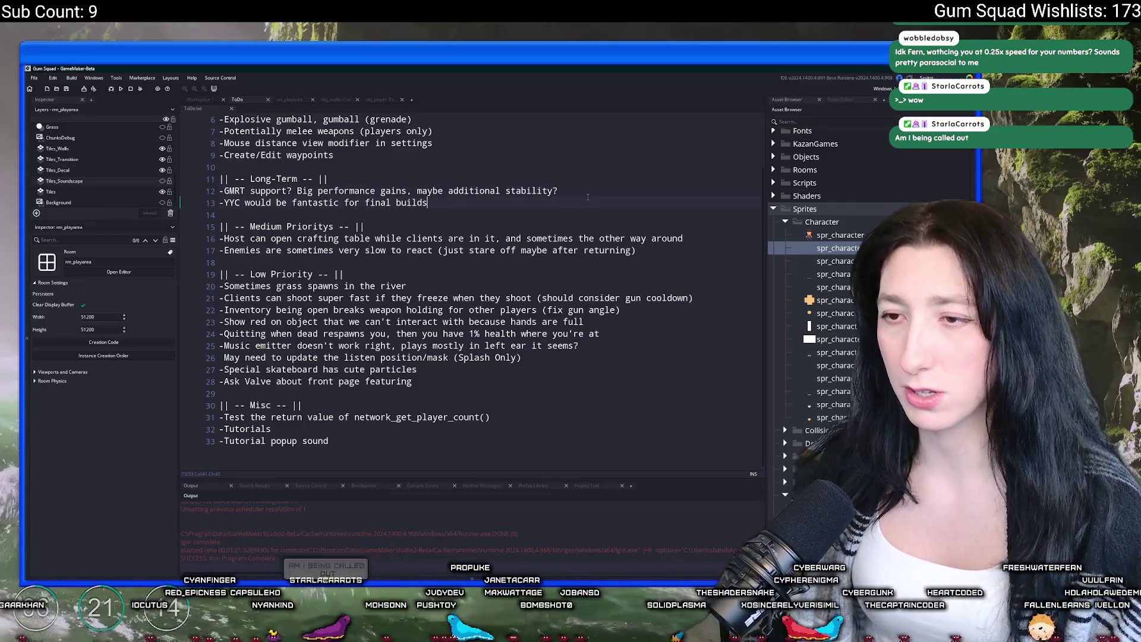
left_click(607, 322)
left_click(625, 334)
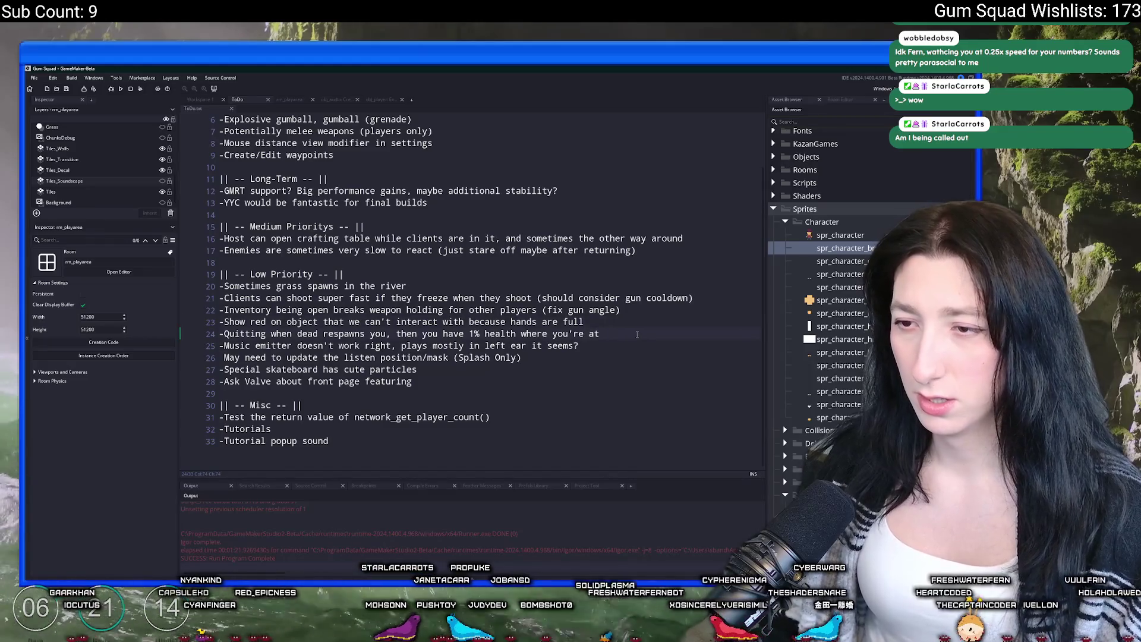
left_click(216, 345)
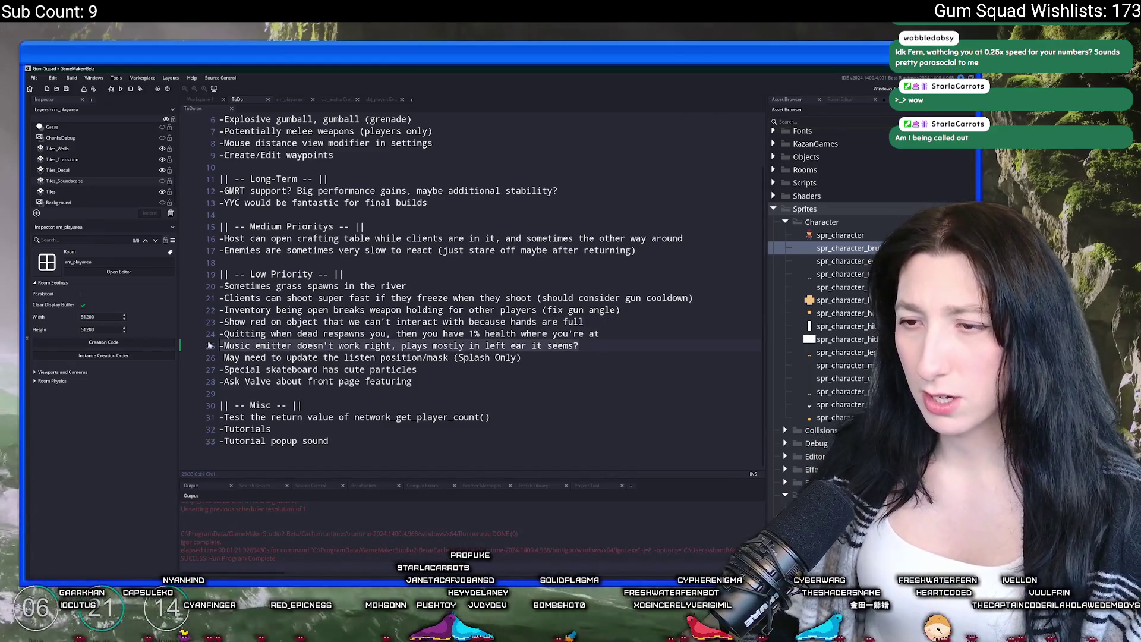
left_click_drag(217, 345, 578, 346)
key("BackSpace")
key("BackSpace")
key("Down")
key("Down")
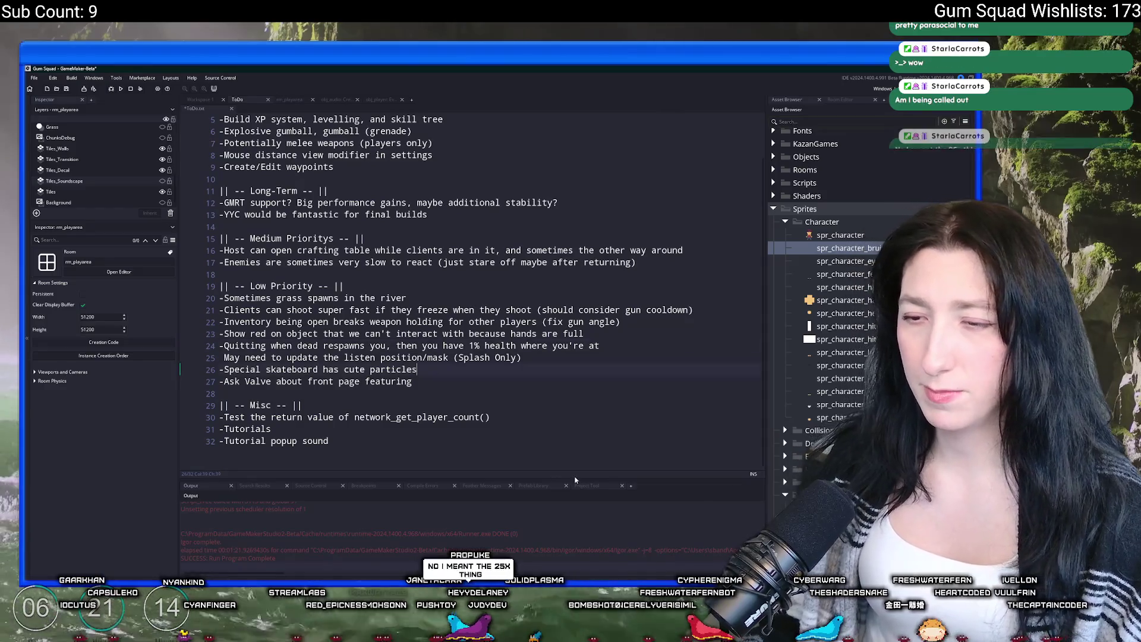
Review the remaining ToDo lines, then switch to GitHub Desktop to commit
key("Down")
left_click(196, 376)
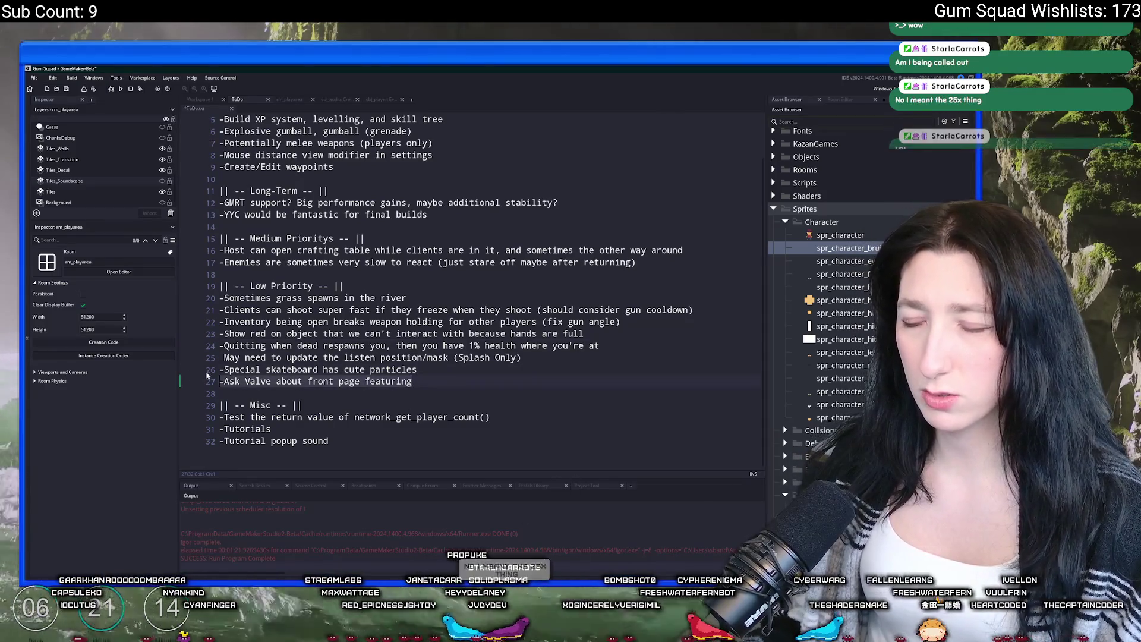
scroll(671, 308, "up", 2)
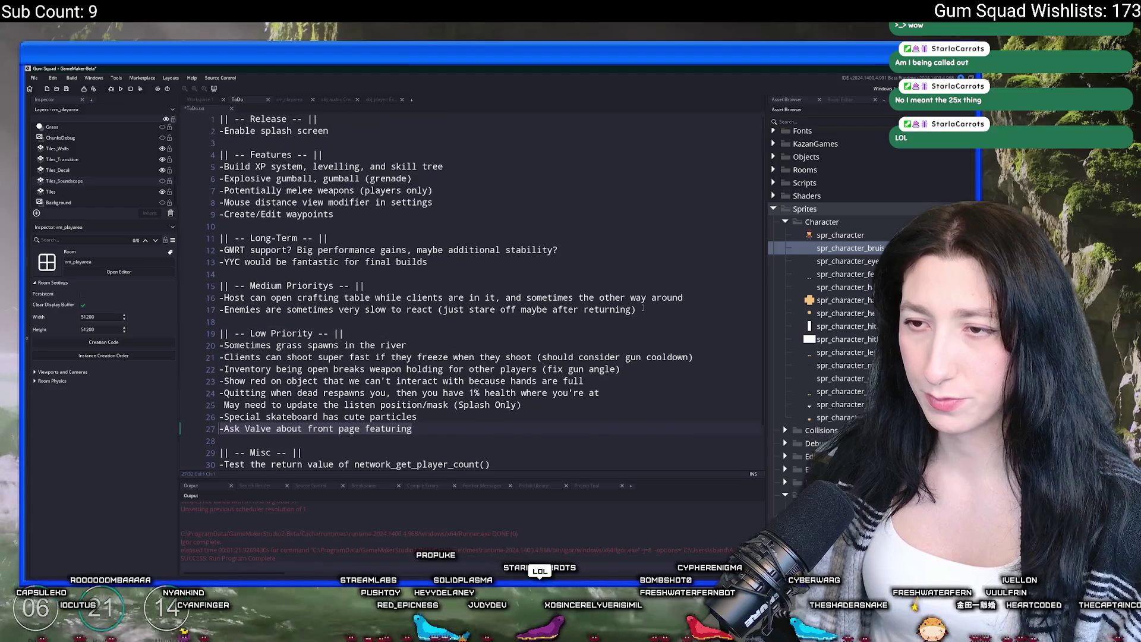
key("alt+Tab")
Commit the 28 changed files to main with summary 'Test' and push to origin
left_click(220, 397)
type("Test")
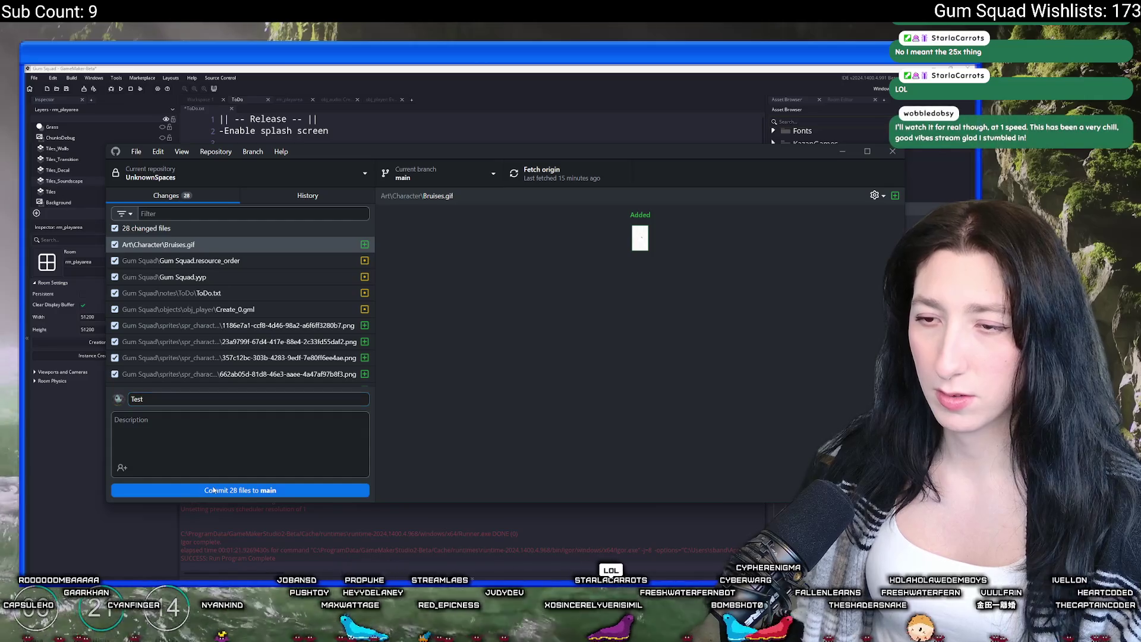
key("ctrl+Return")
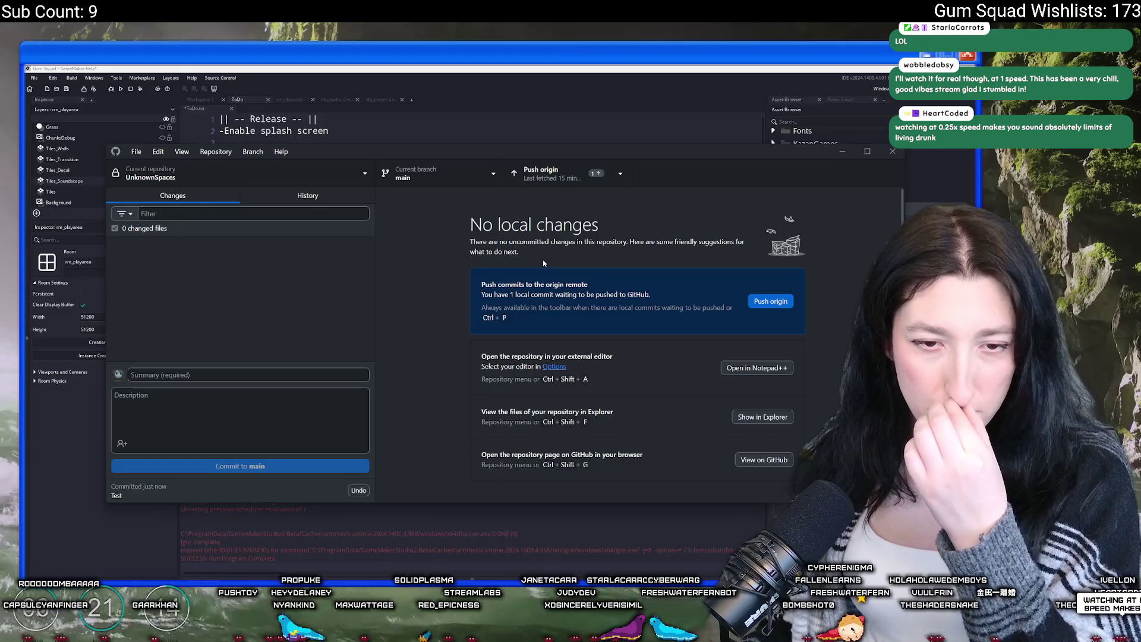
left_click(549, 174)
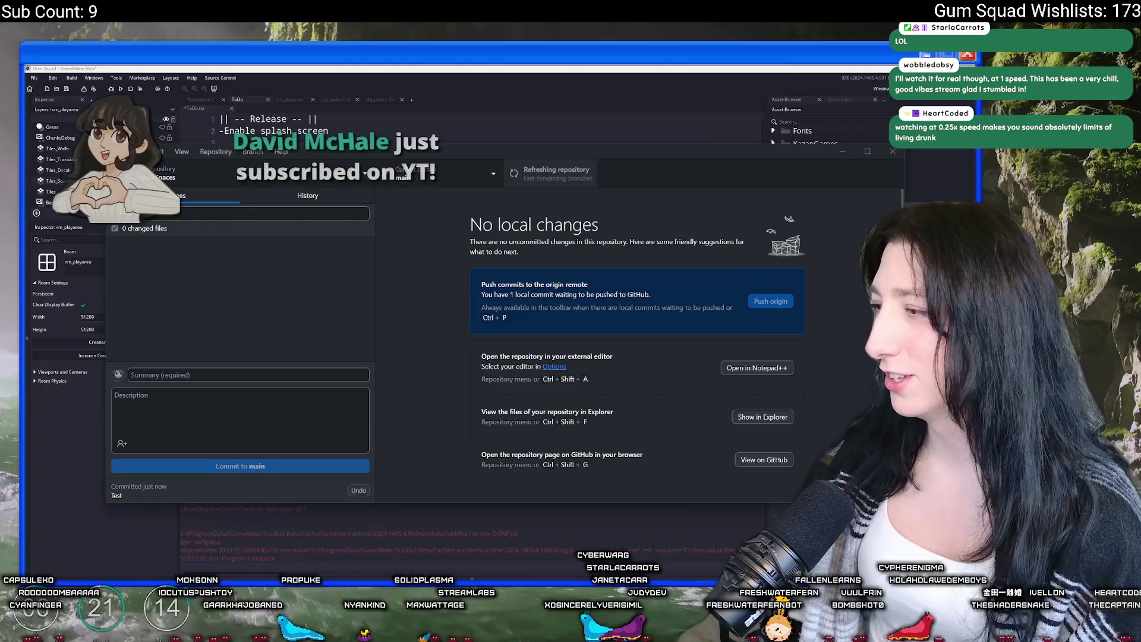
key("alt+Tab")
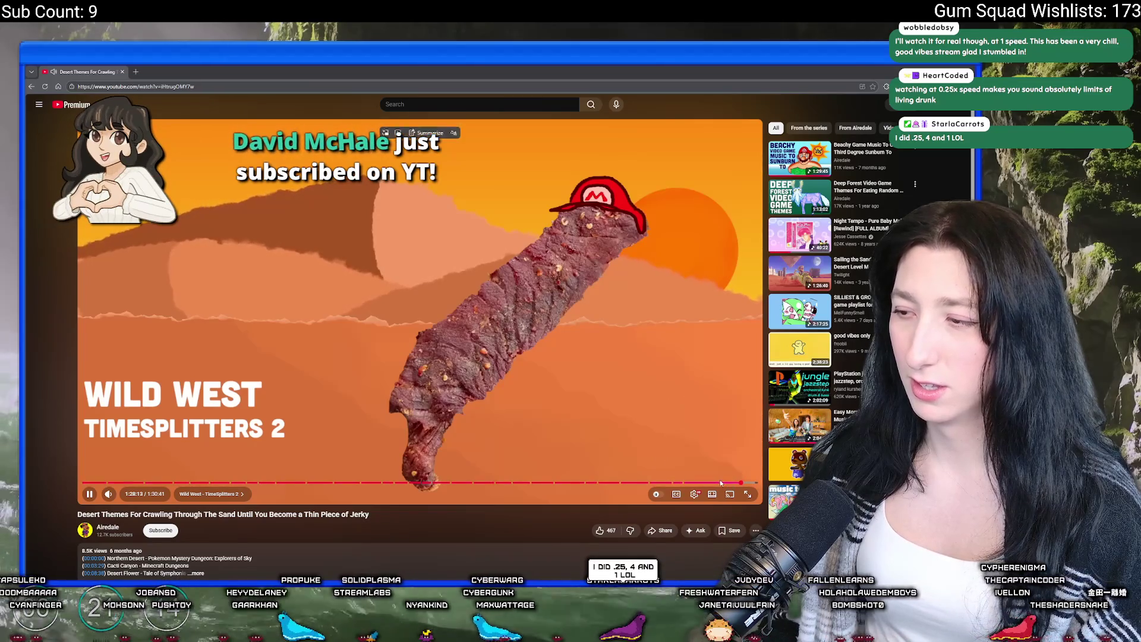
Seek through the current YouTube video, then start the Beachy Video Game Bossa Nova video
left_click(735, 483)
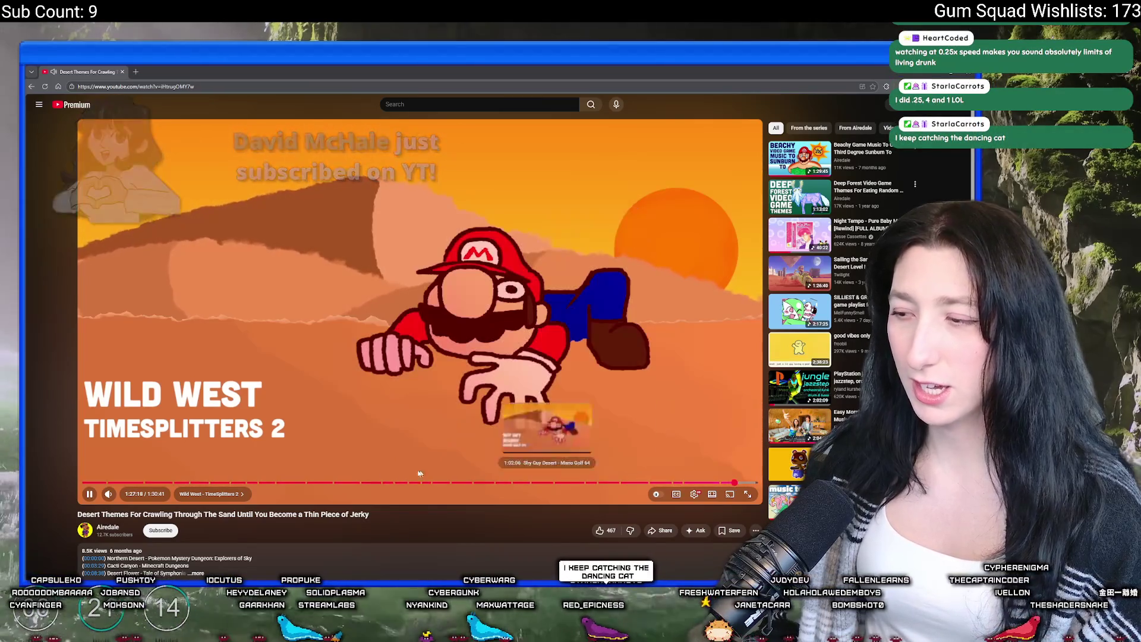
mouse_move(130, 498)
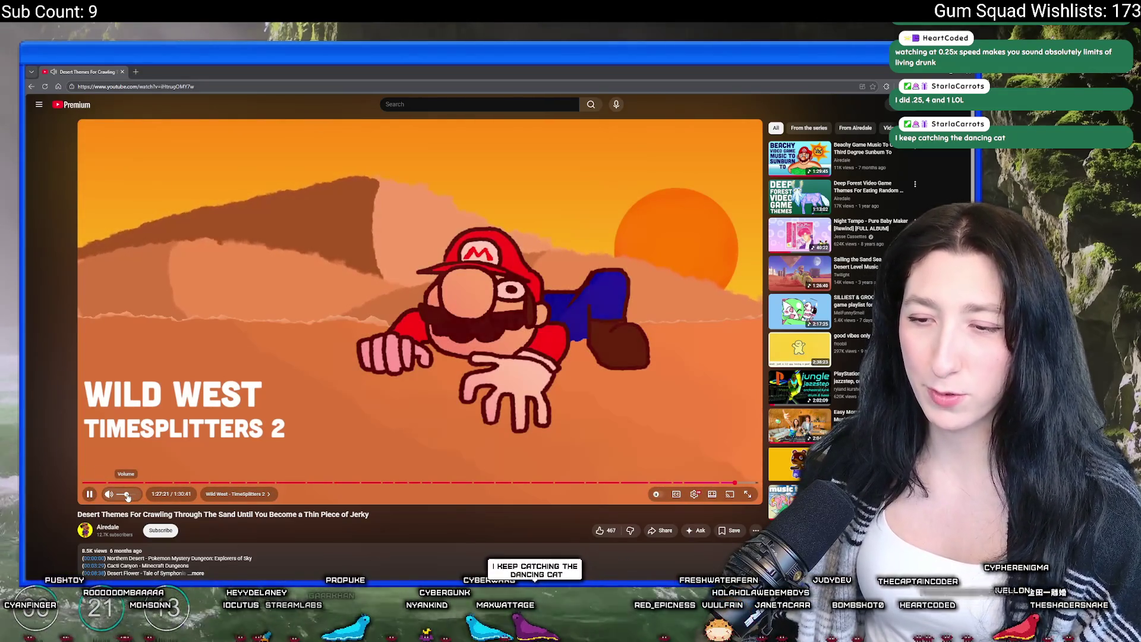
left_click(737, 486)
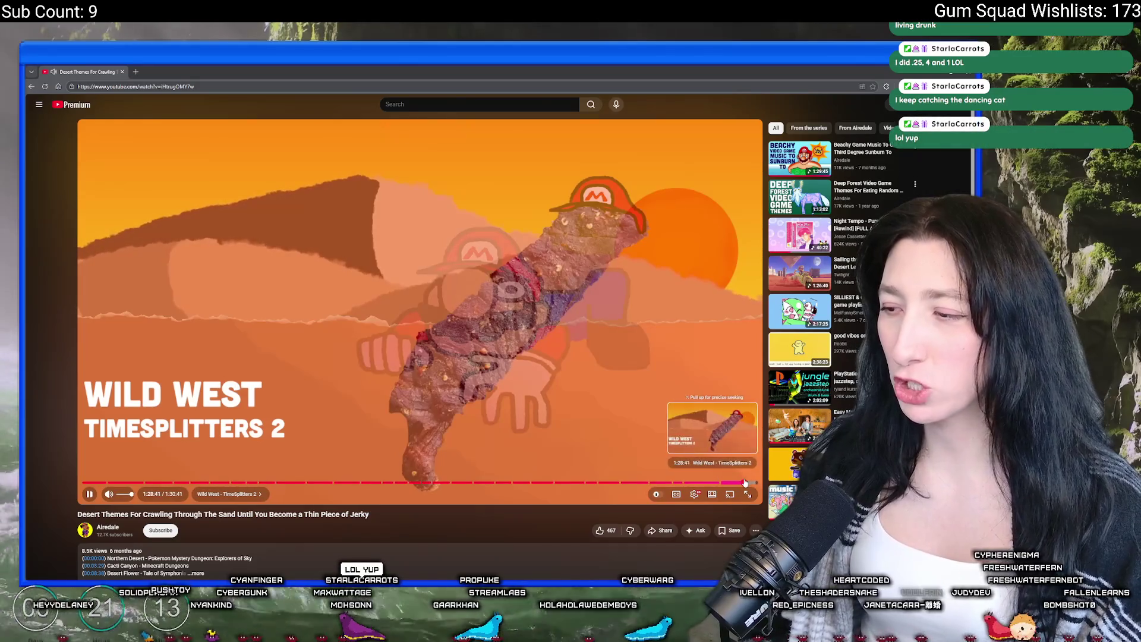
left_click(745, 482)
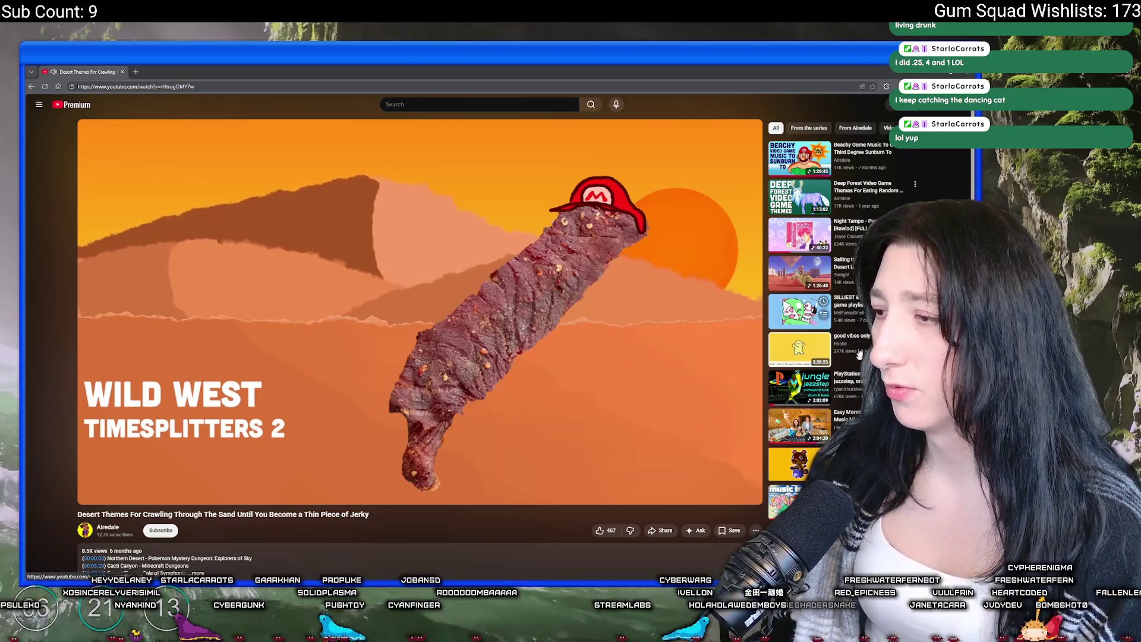
scroll(416, 297, "down", 2)
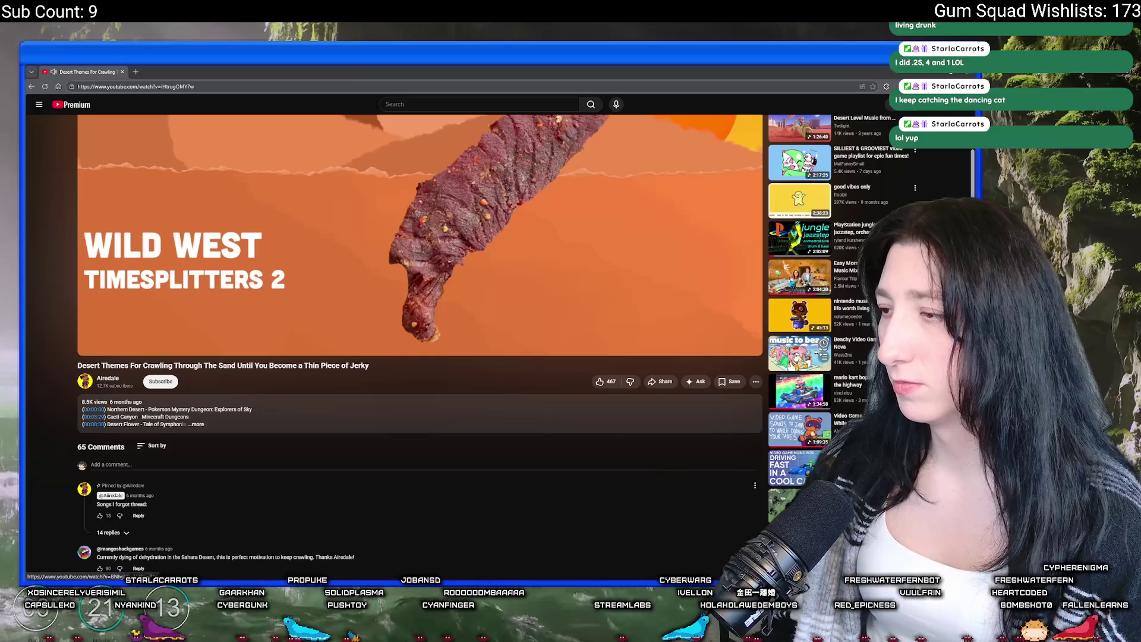
left_click(797, 372)
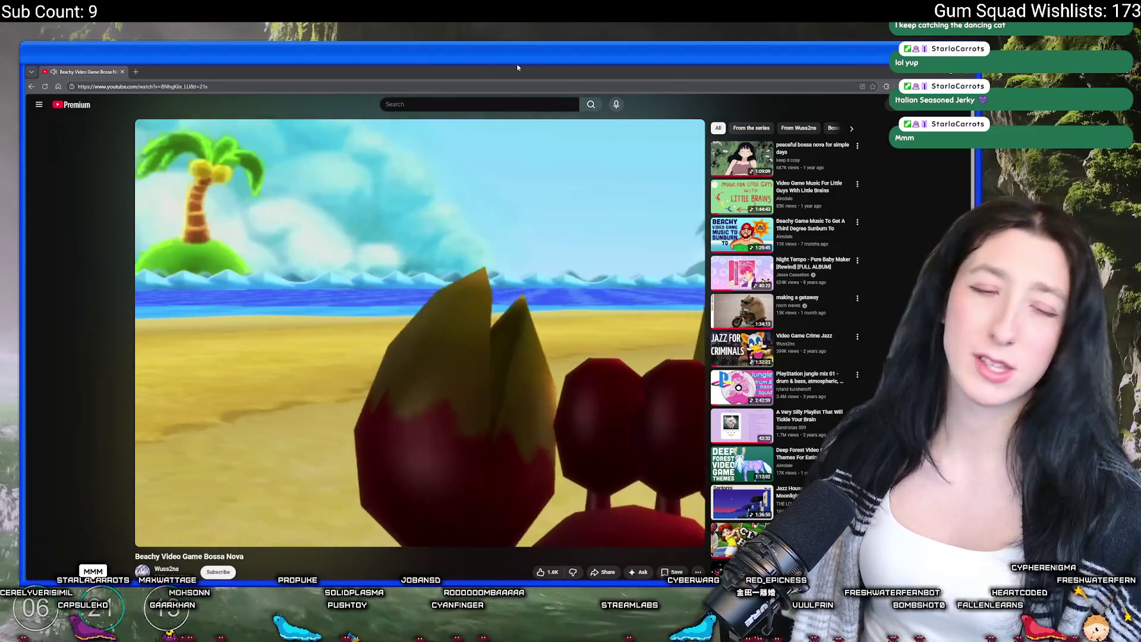
Check GitHub Desktop's History, confirm no local changes remain, and minimize it
key("alt+Tab")
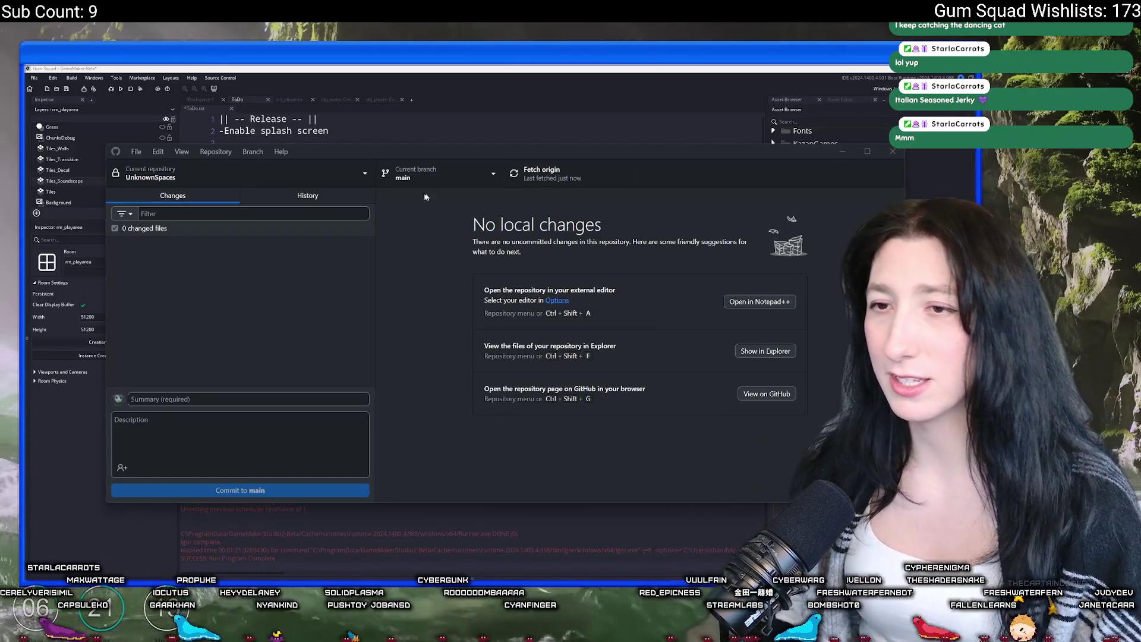
left_click(256, 196)
left_click(235, 196)
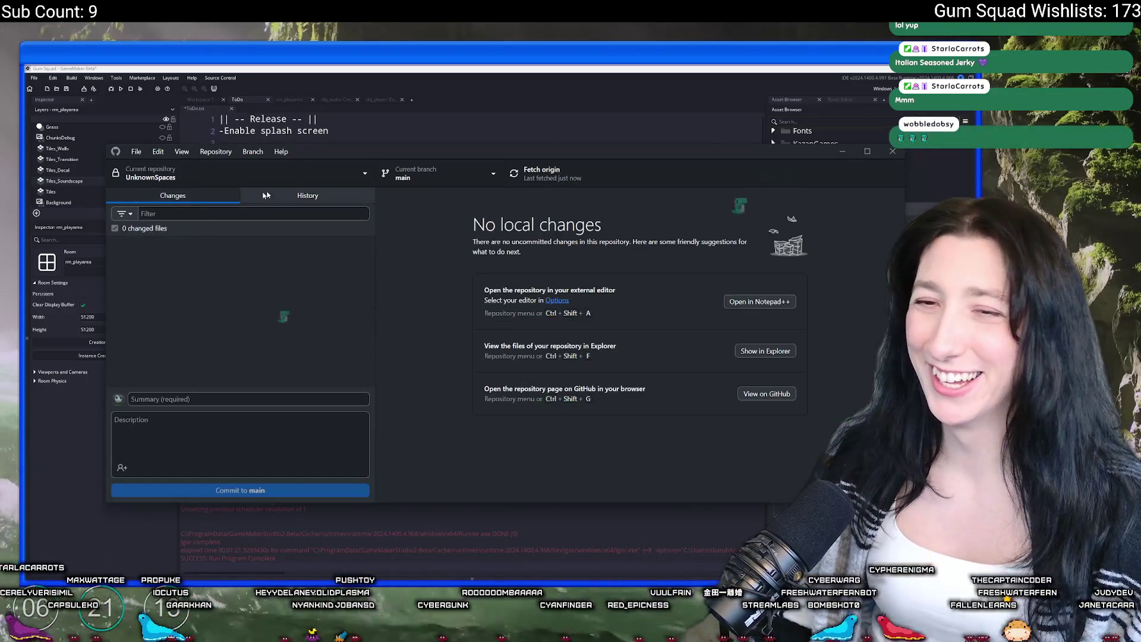
left_click(842, 151)
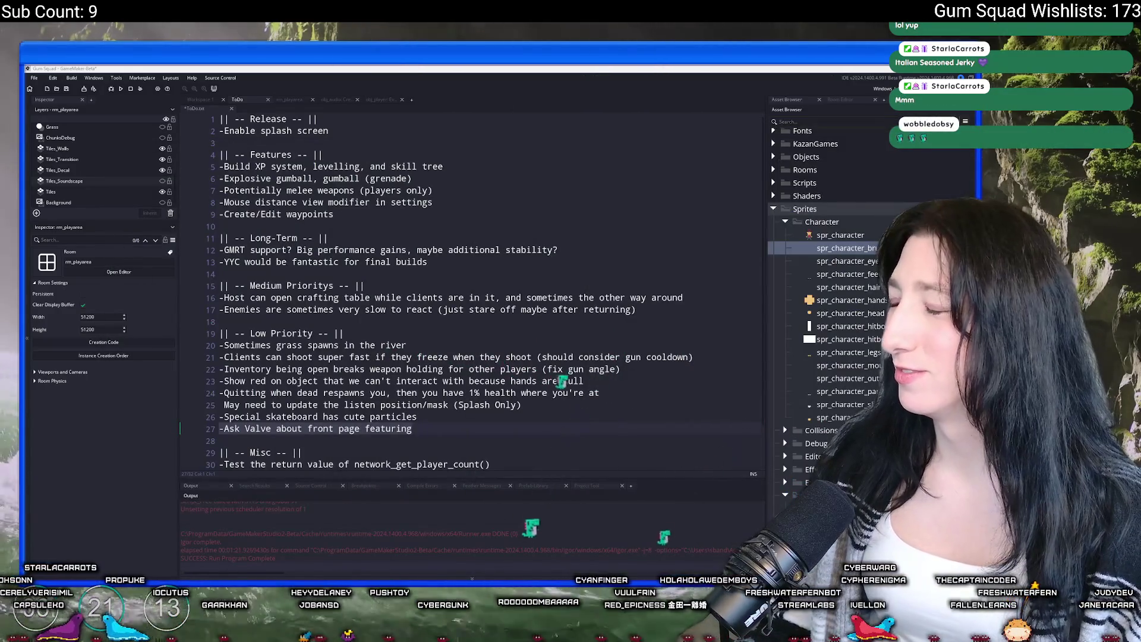
Review the end of the ToDo notes, then return to the Workspace 1 obj_treedead1 editor
left_click(339, 214)
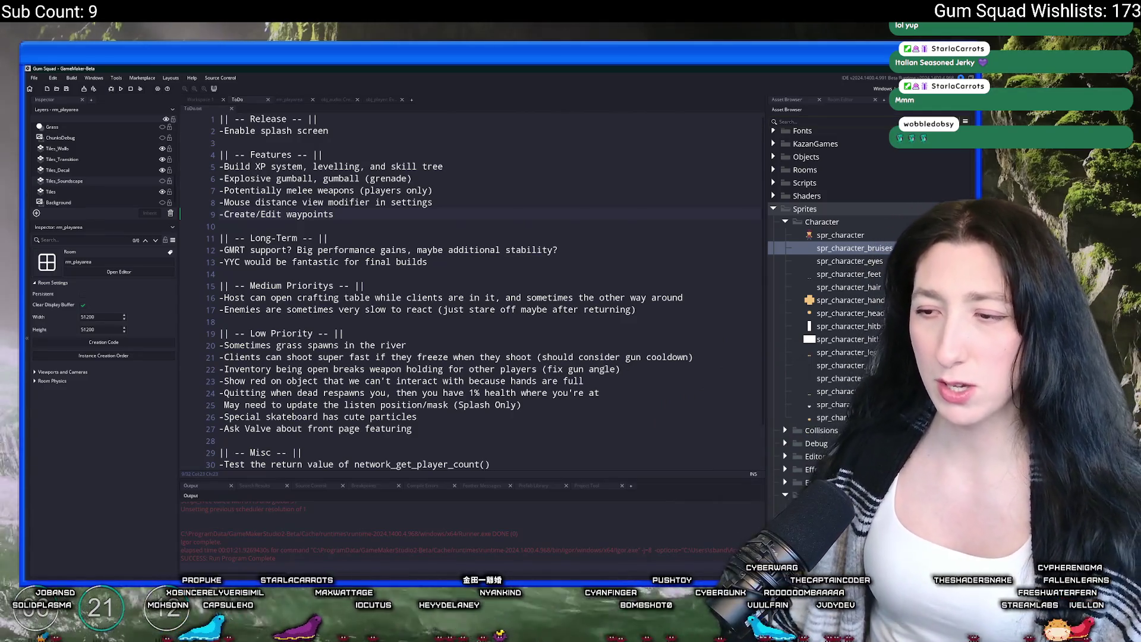
left_click(717, 298)
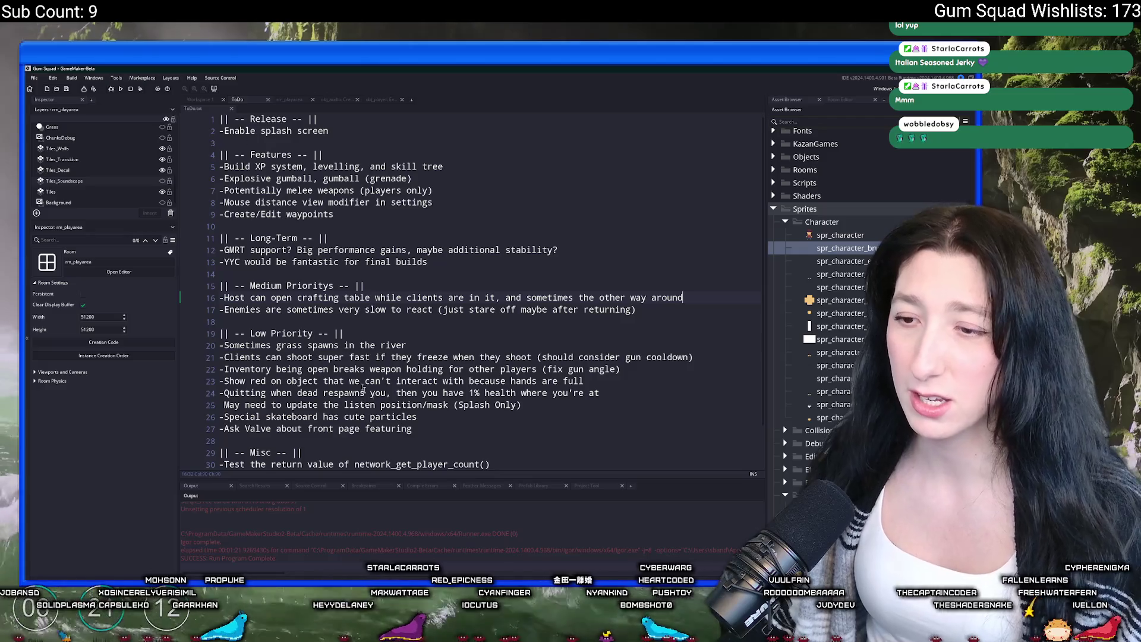
scroll(350, 369, "down", 2)
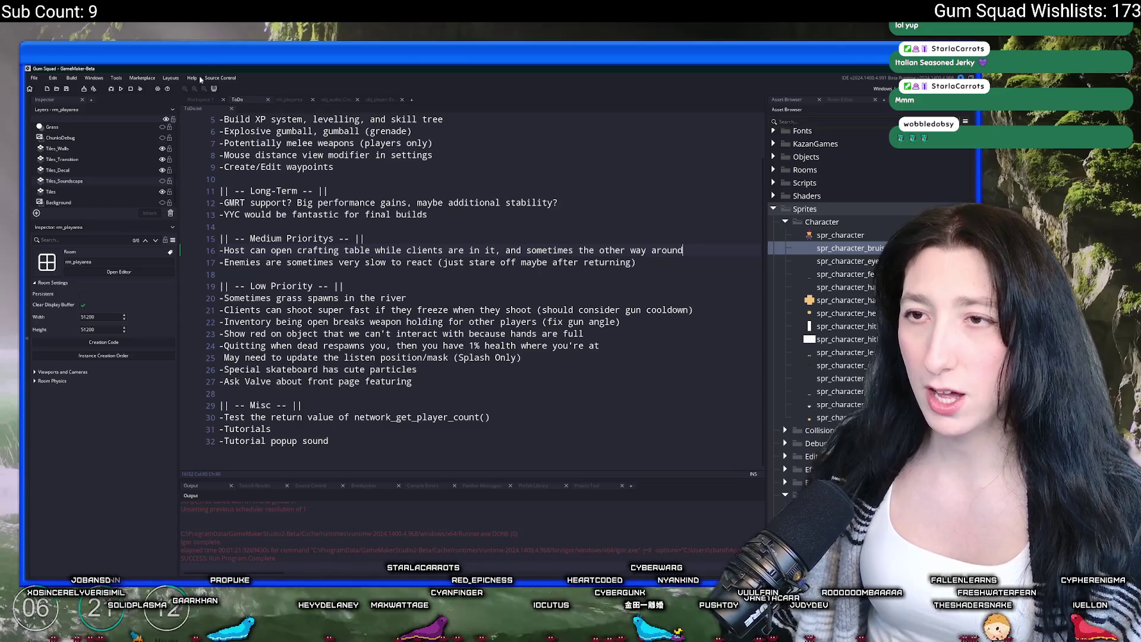
left_click(200, 100)
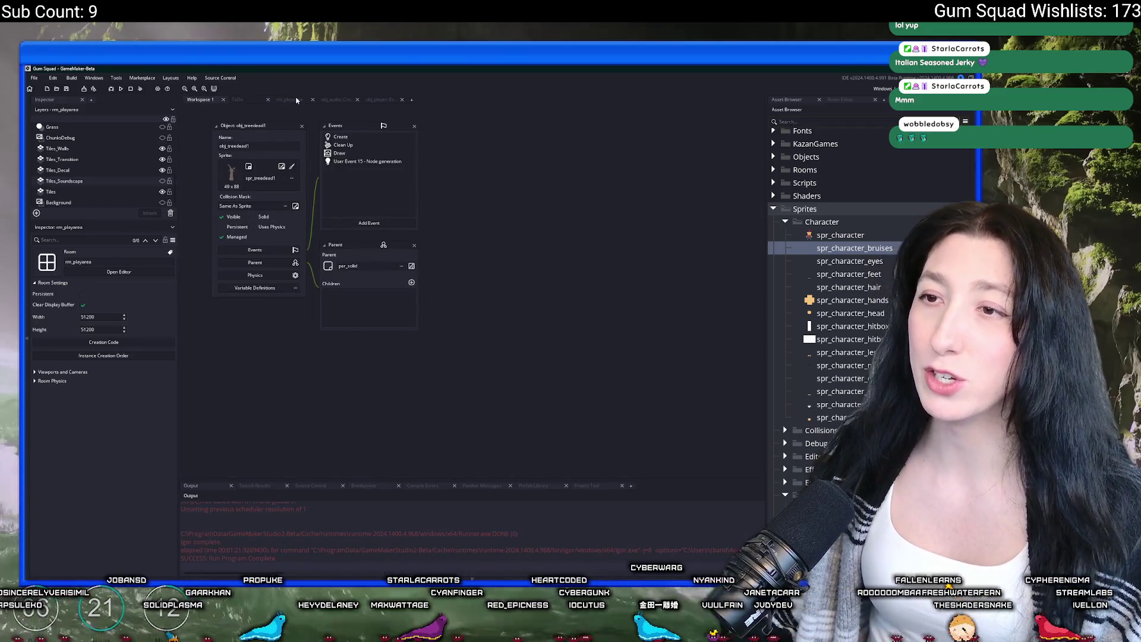
Open the rm_playarea room, run a quick Gum Squad test build, then close it
left_click(297, 100)
scroll(487, 237, "down", 3)
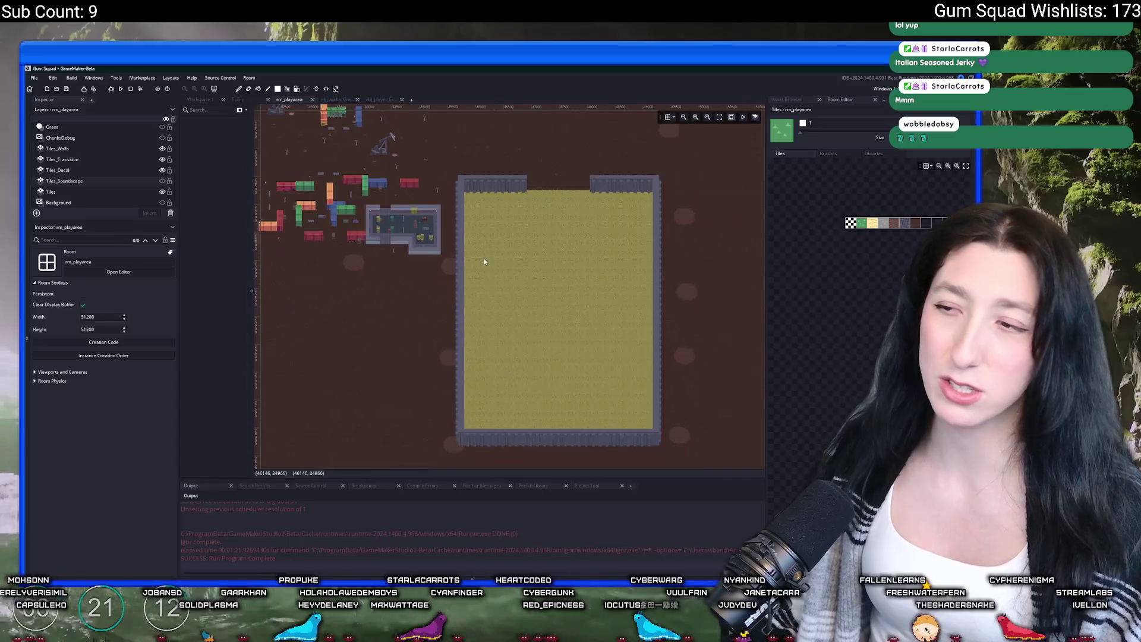
key("F5")
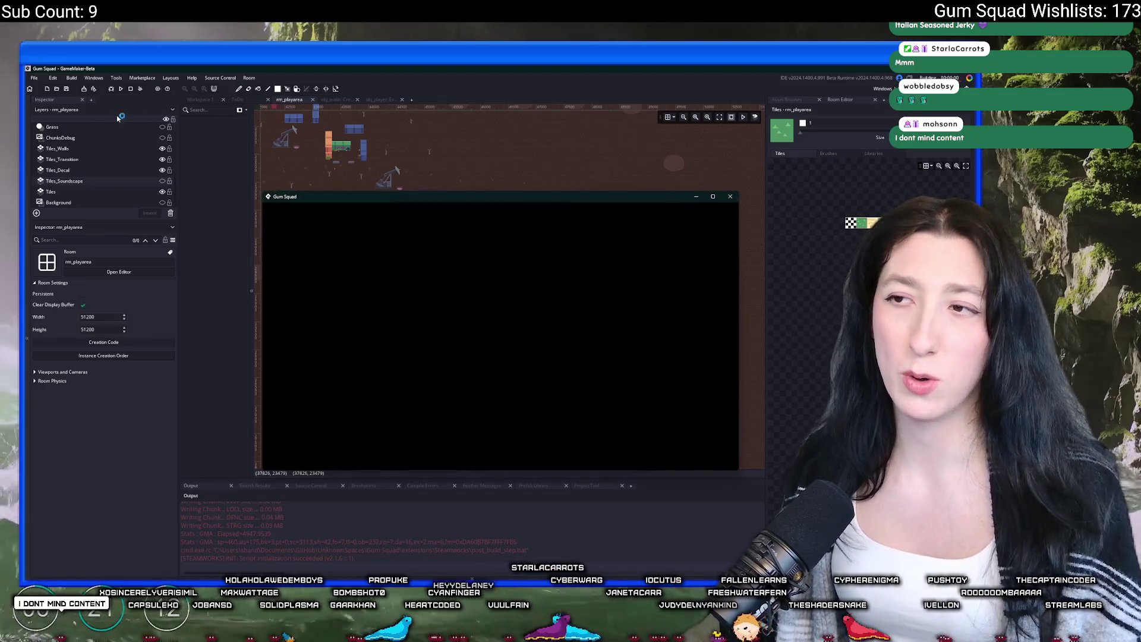
key("Escape")
In the Asset Browser, collapse Audio and open the Steamworks extension settings
left_click(786, 99)
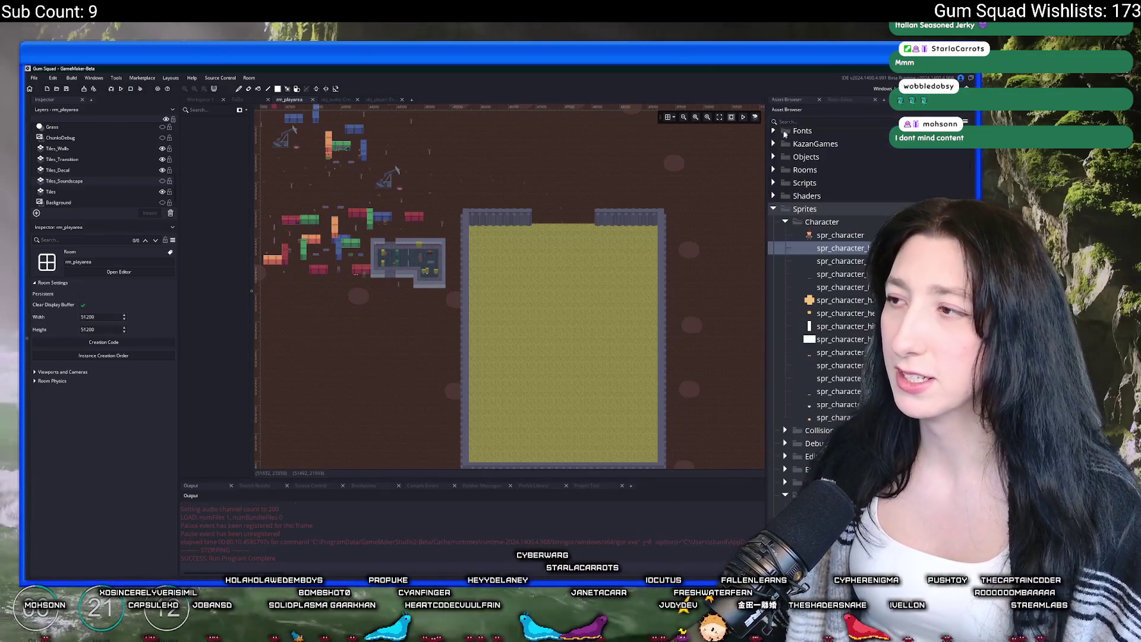
scroll(797, 237, "up", 10)
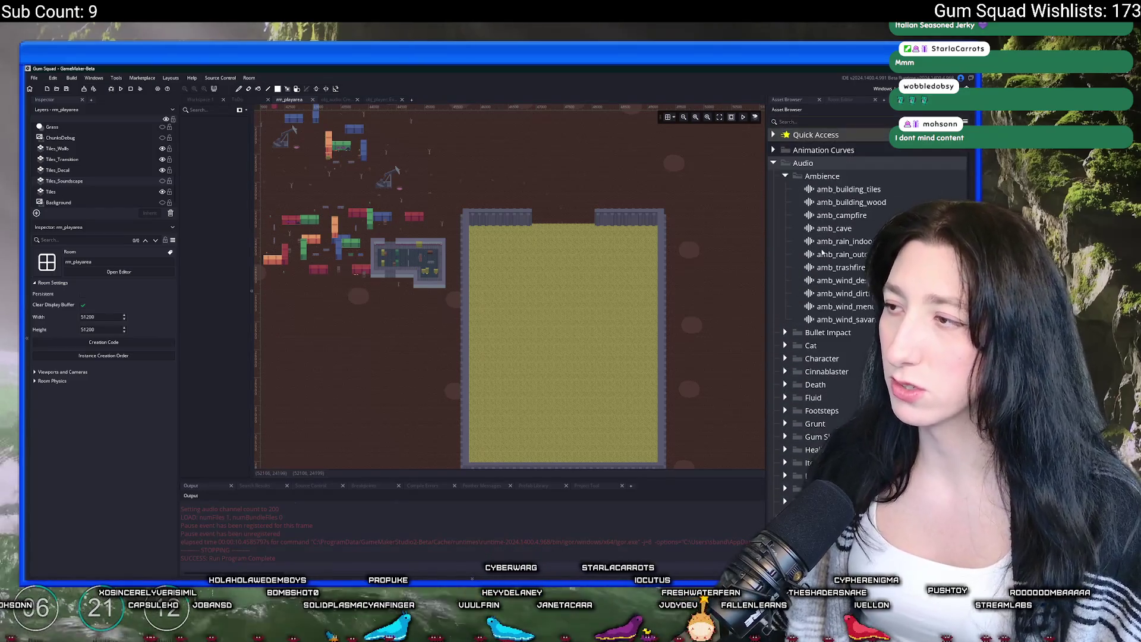
left_click(773, 163)
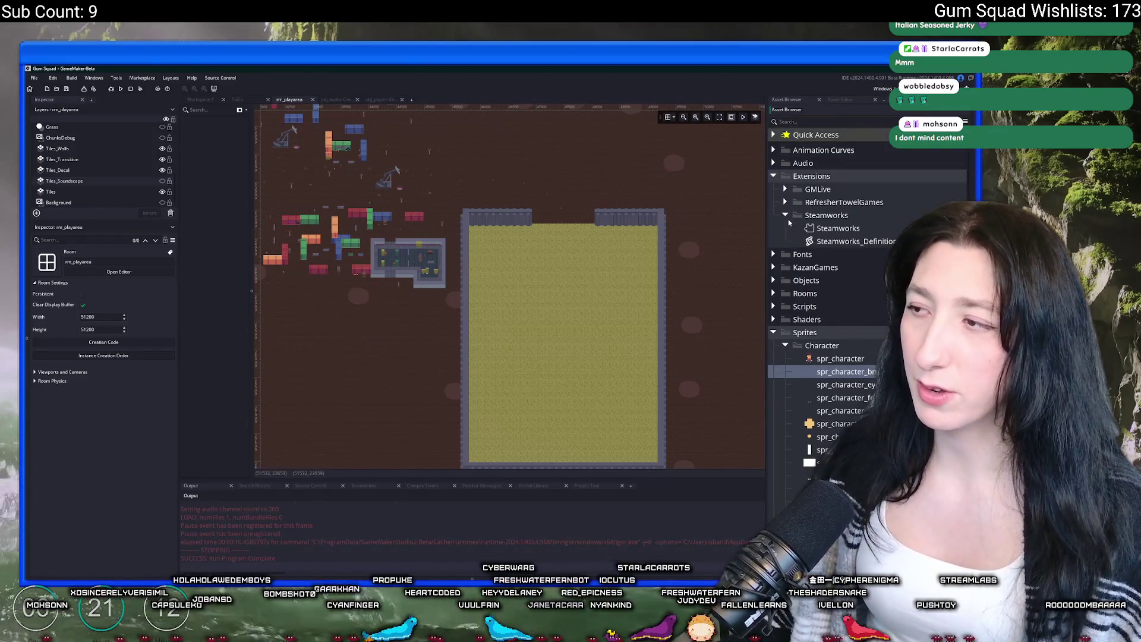
double_click(832, 228)
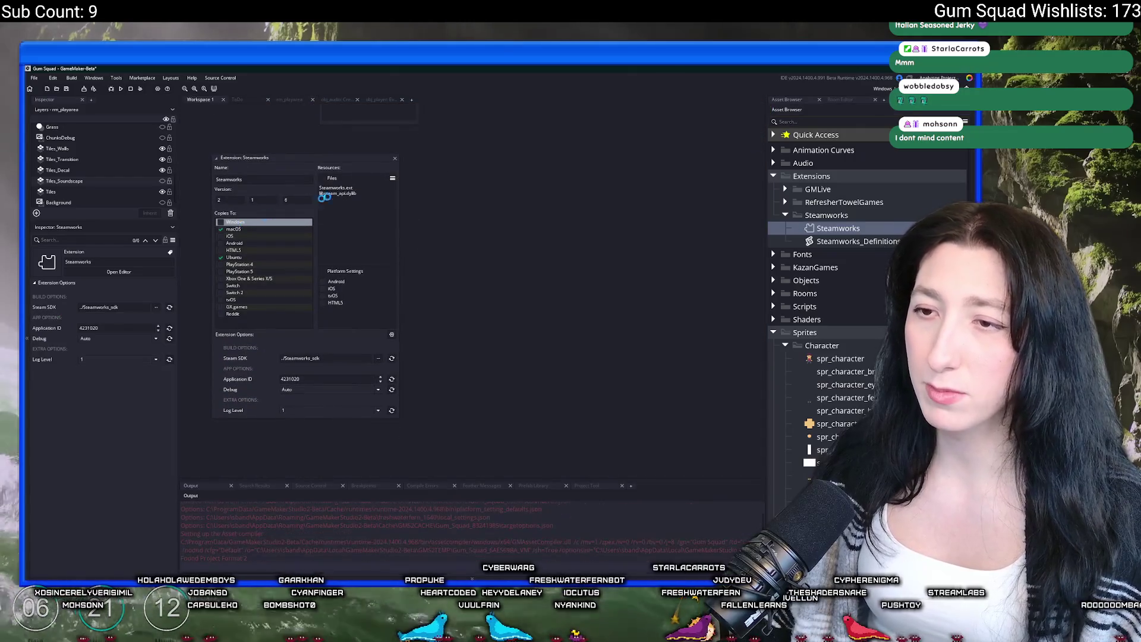
Open scr_networking, delete BuildIsOffline's 0 value, and build and run the game
key("ctrl+t")
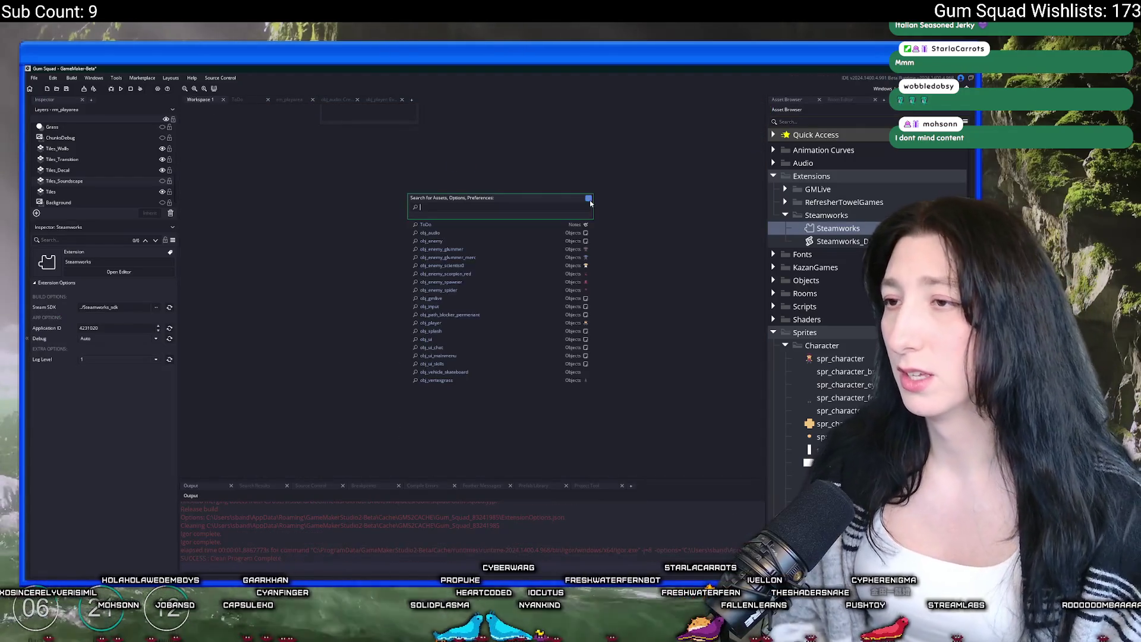
type("scr_net")
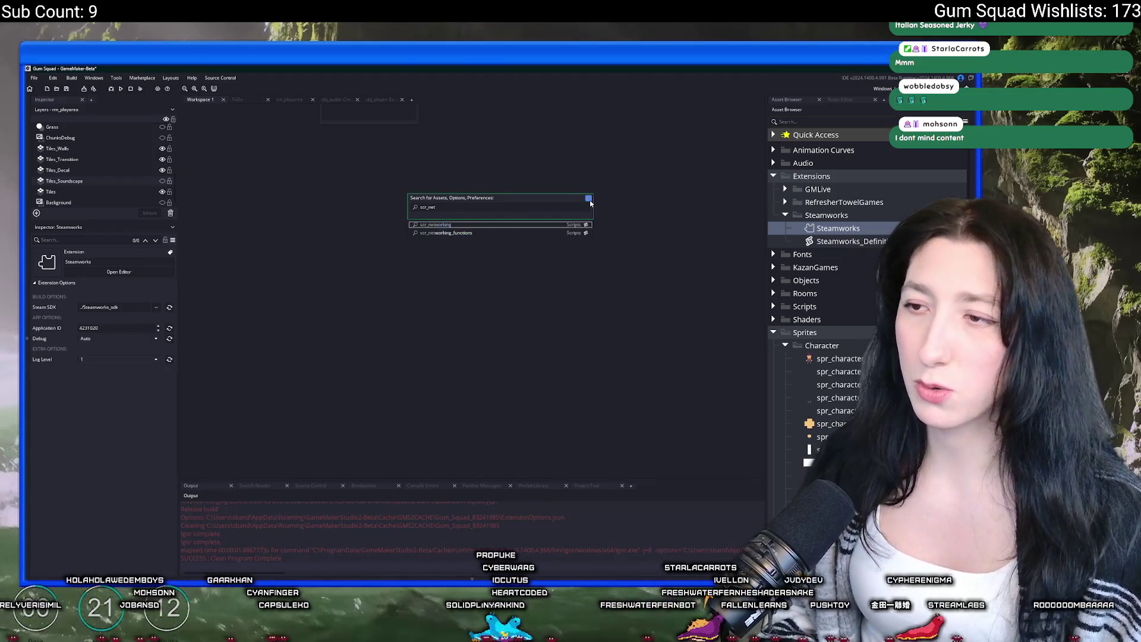
key("Return")
scroll(548, 263, "down", 3)
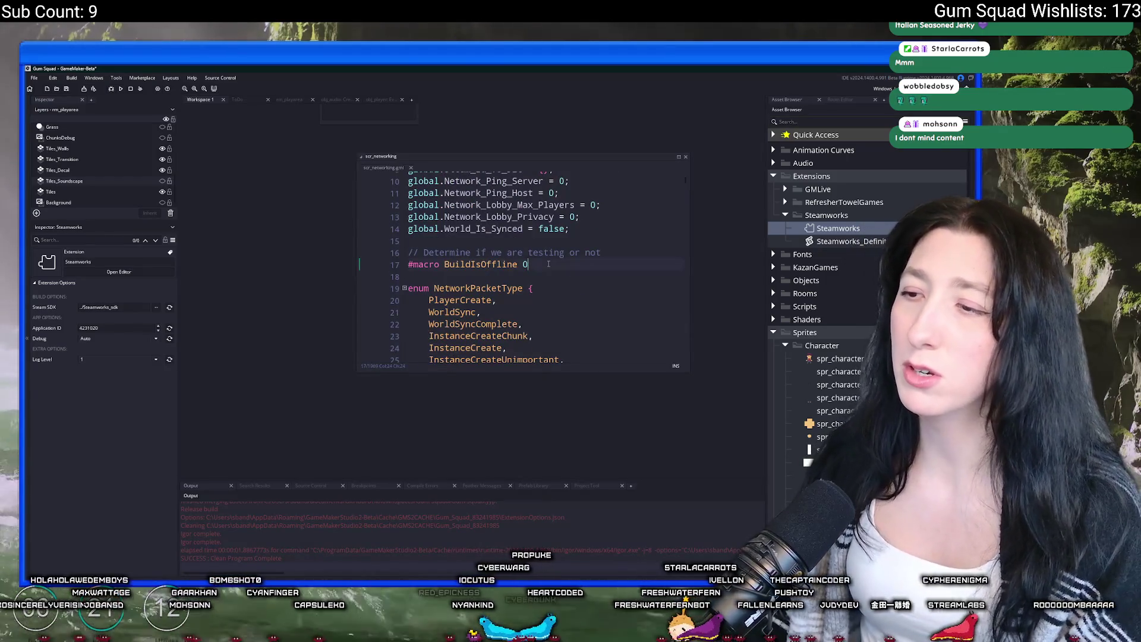
key("BackSpace")
key("F5")
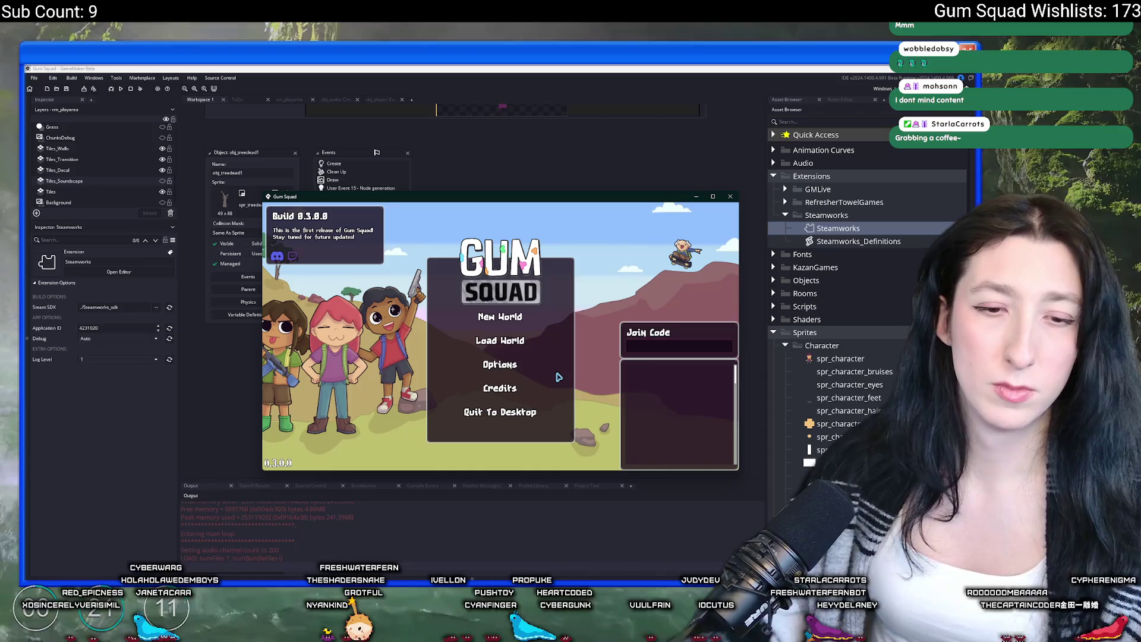
Create a Friends Only lobby via New World, see it stall on Connecting, and close the game
left_click(497, 316)
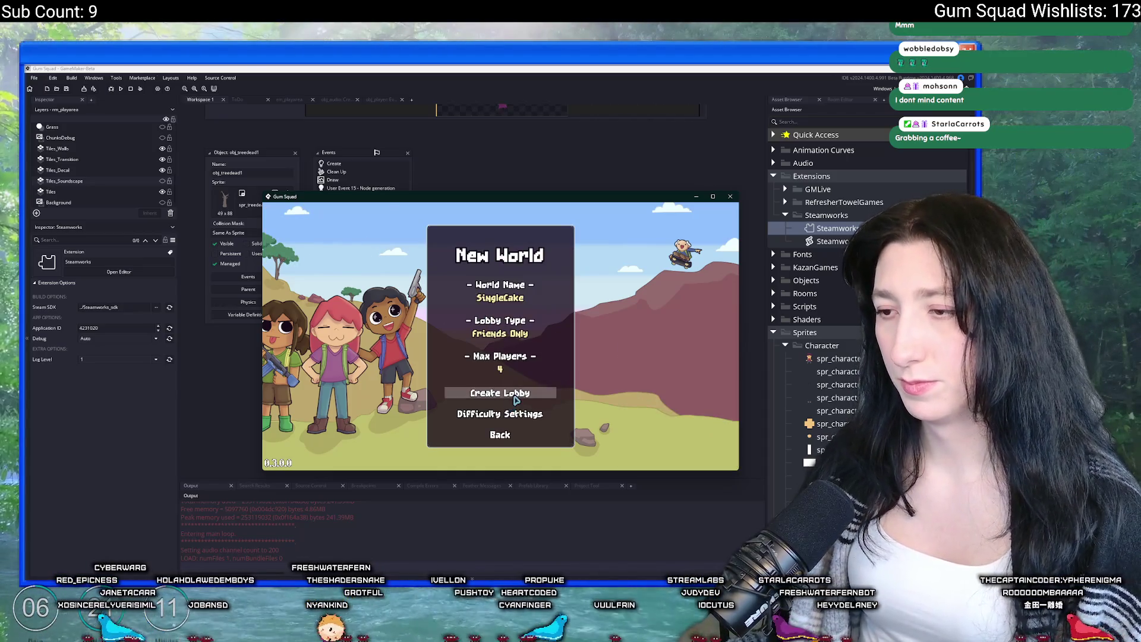
left_click(500, 394)
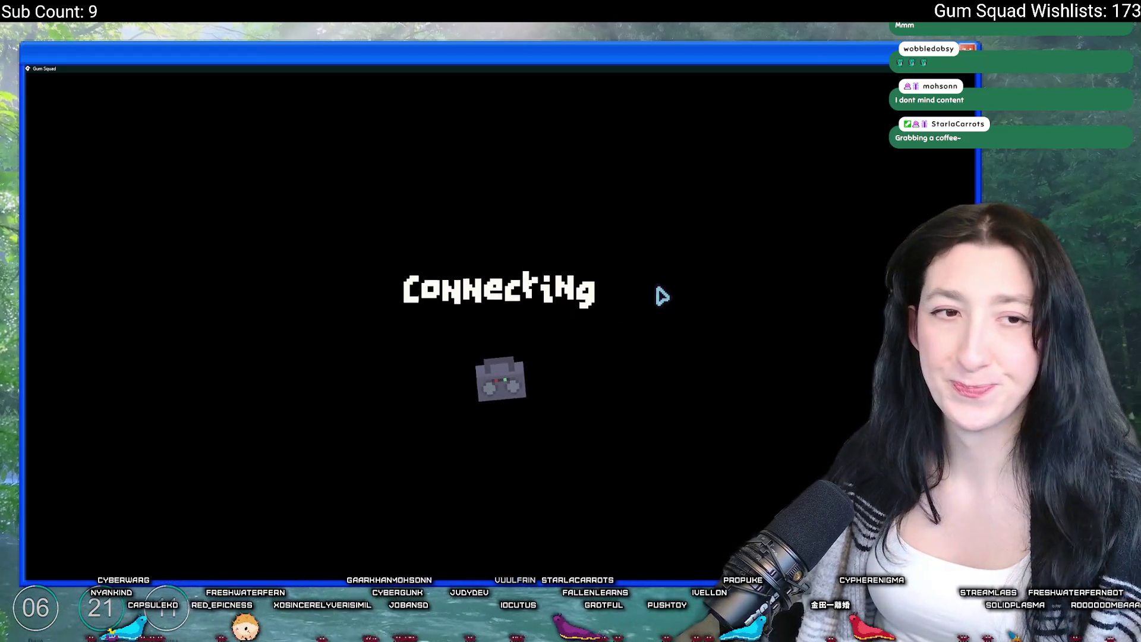
left_click_drag(557, 69, 545, 191)
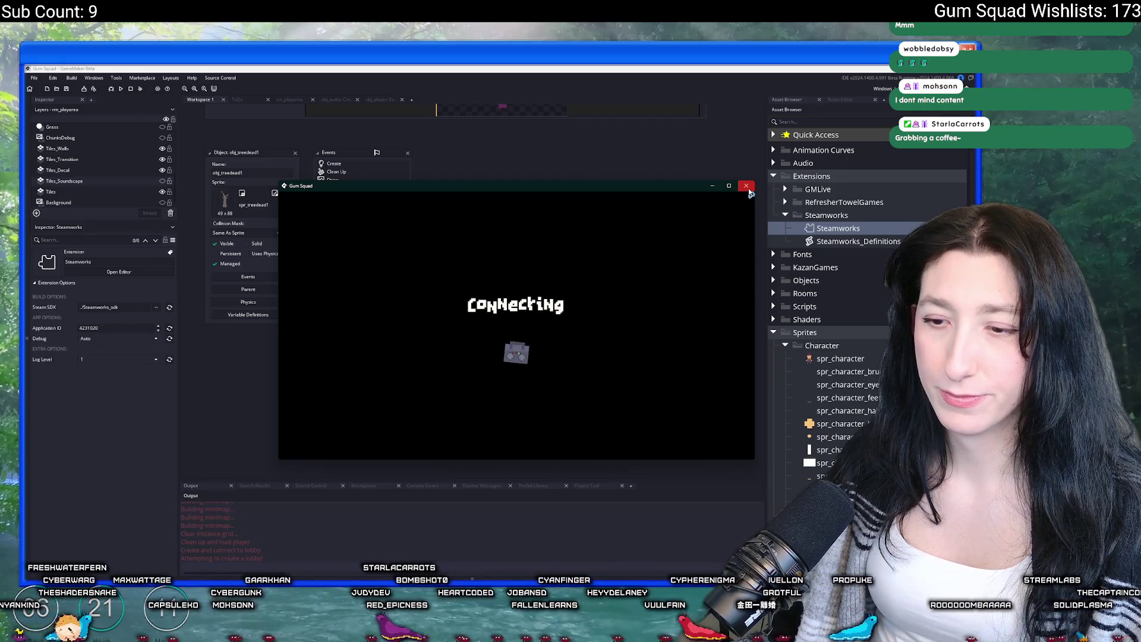
left_click(747, 186)
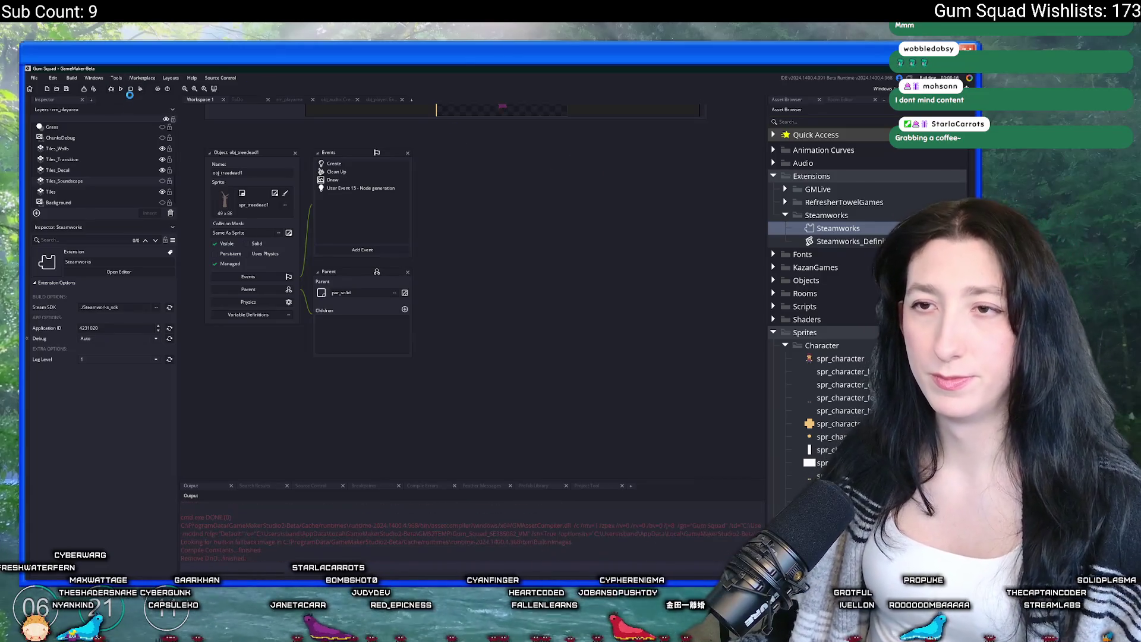
key("ctrl+shift+f")
Search the project for 'timeout' and open obj_ui_menu_connecting's Create event code
type("timeout")
key("Return")
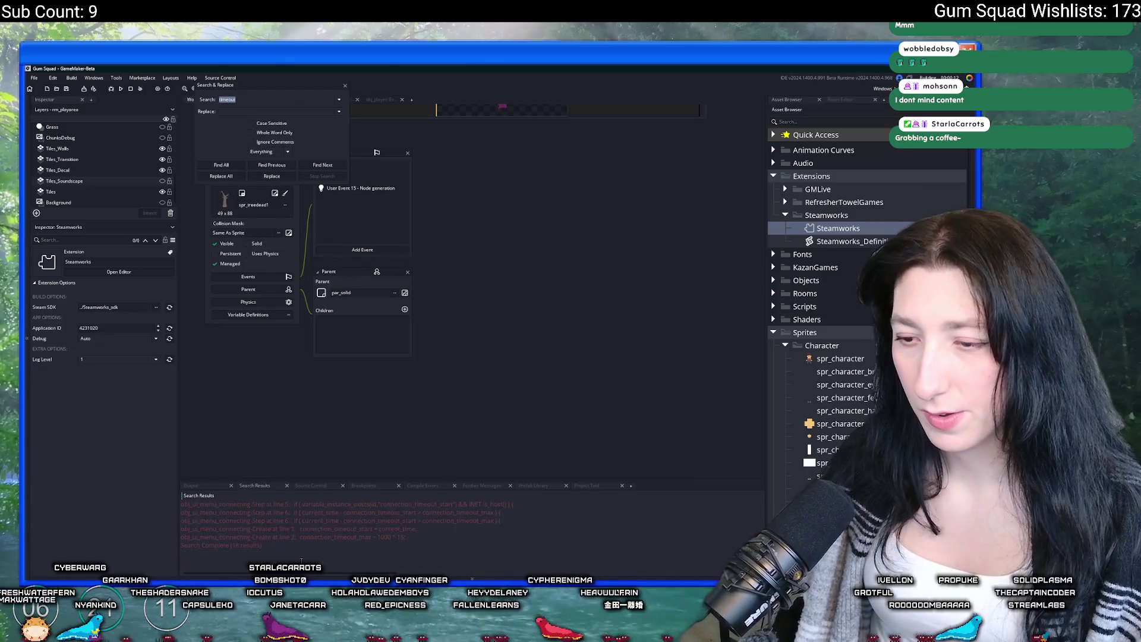
double_click(306, 535)
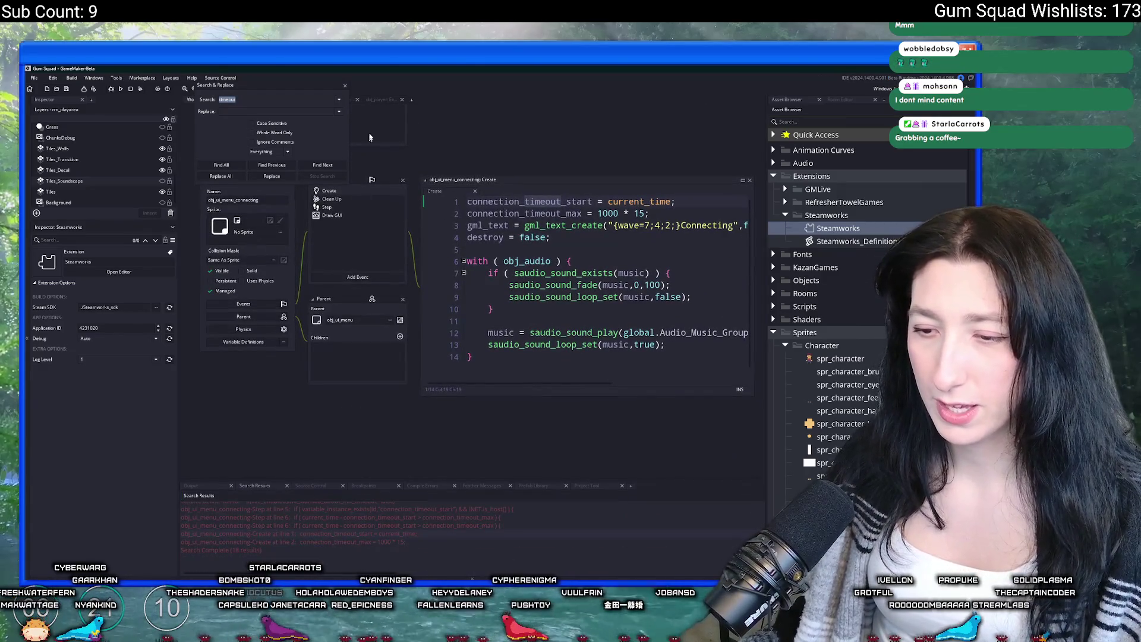
left_click(345, 86)
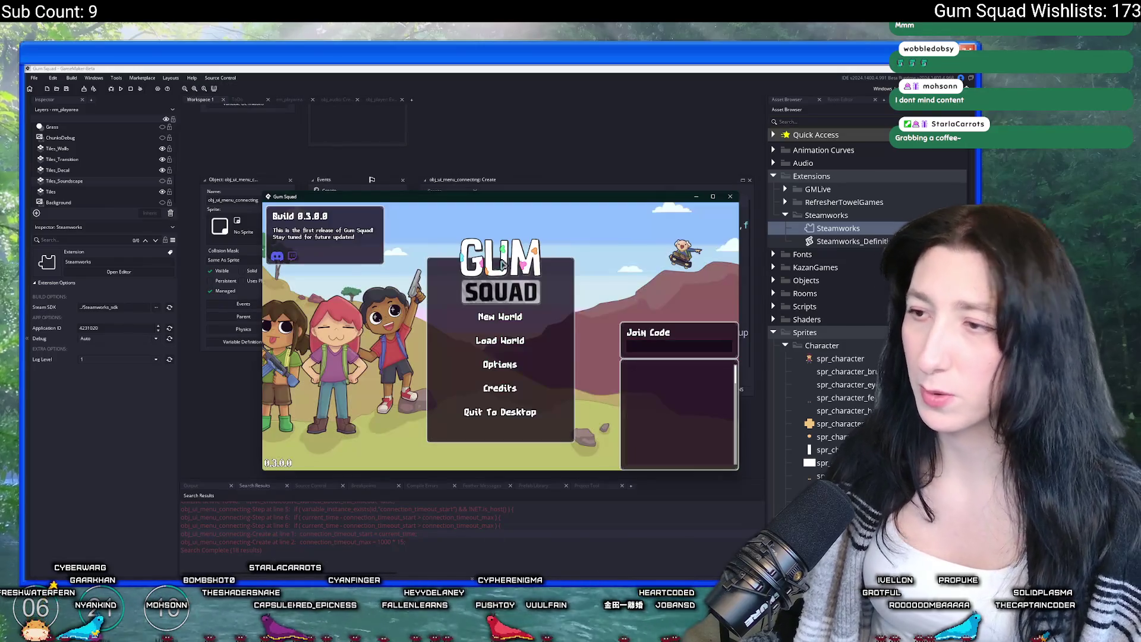
Create a new world with Lobby Type Offline and watch it stall on Connecting
double_click(508, 205)
left_click(514, 285)
left_click(523, 322)
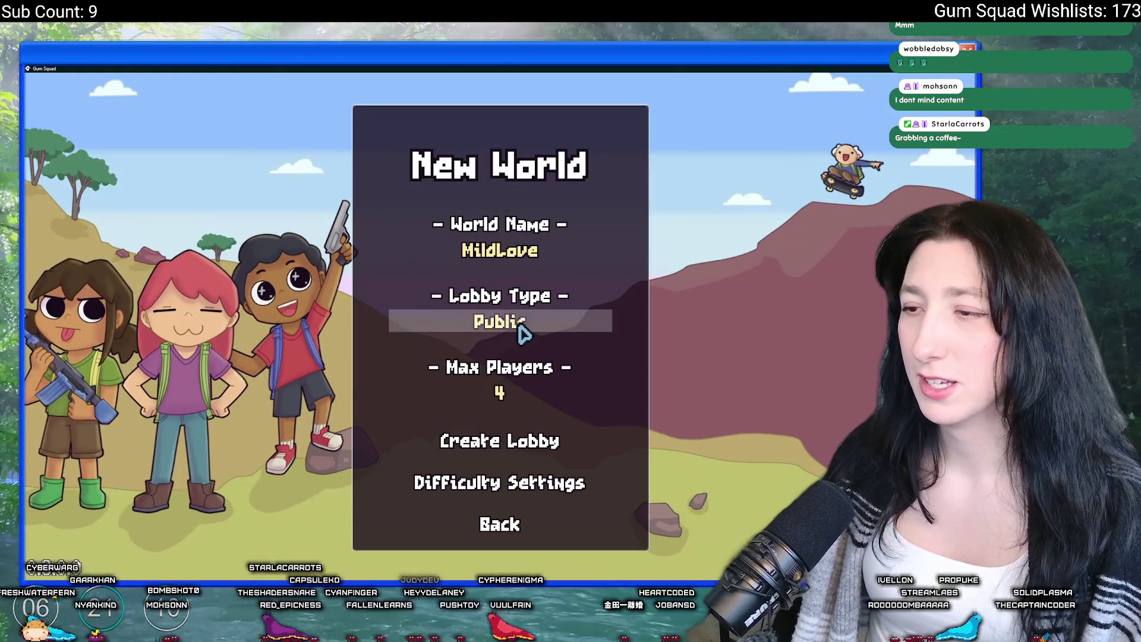
left_click(524, 324)
left_click(538, 444)
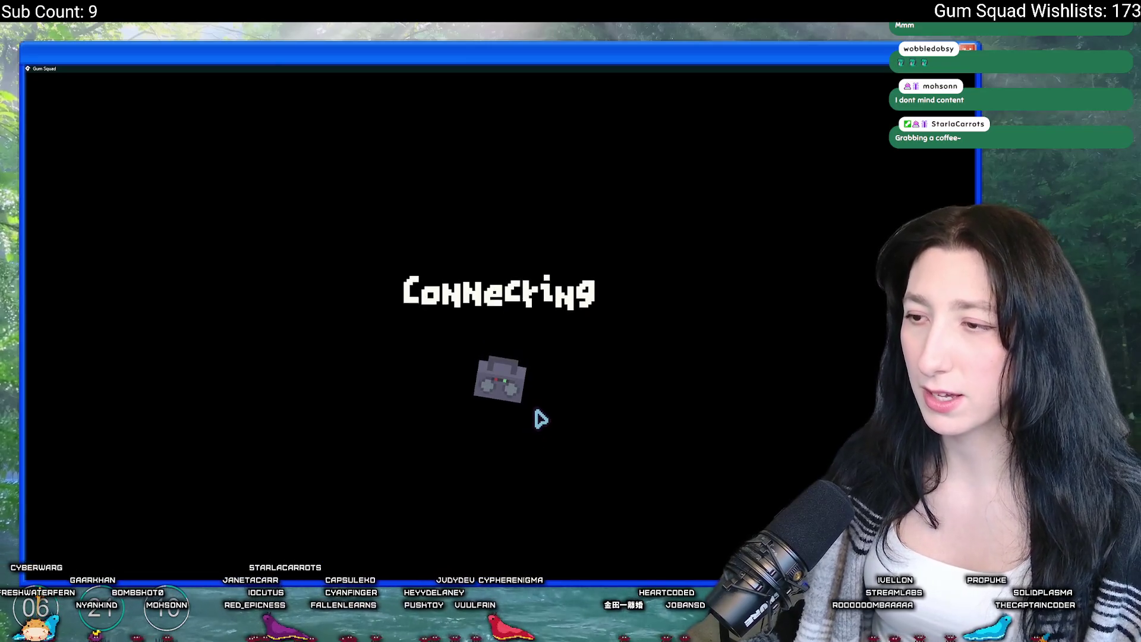
left_click_drag(501, 68, 501, 153)
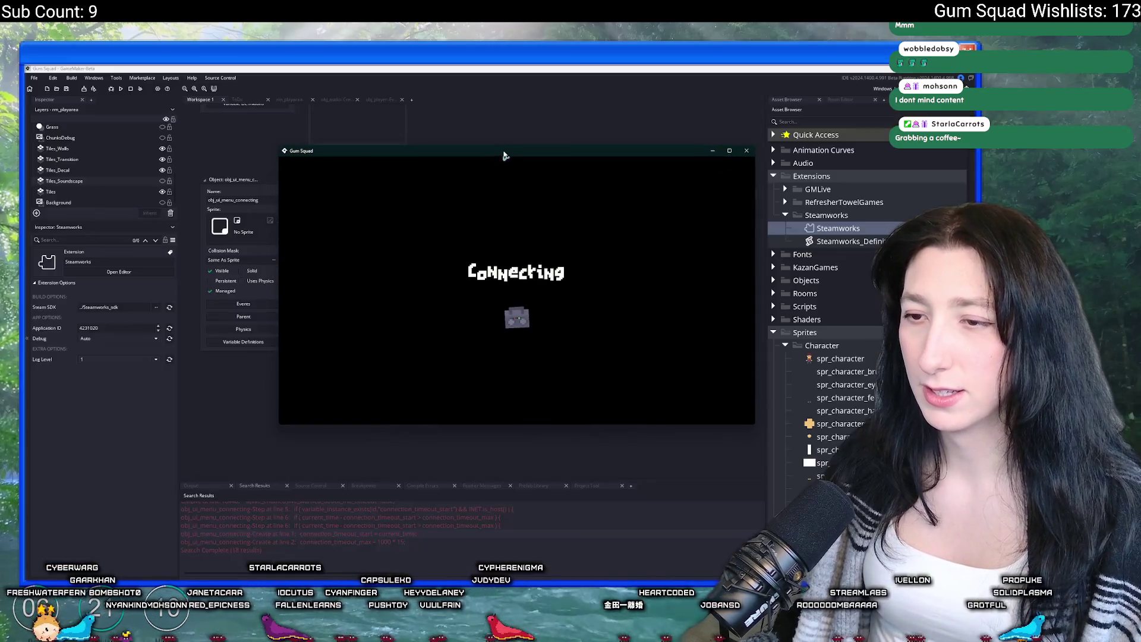
left_click(217, 488)
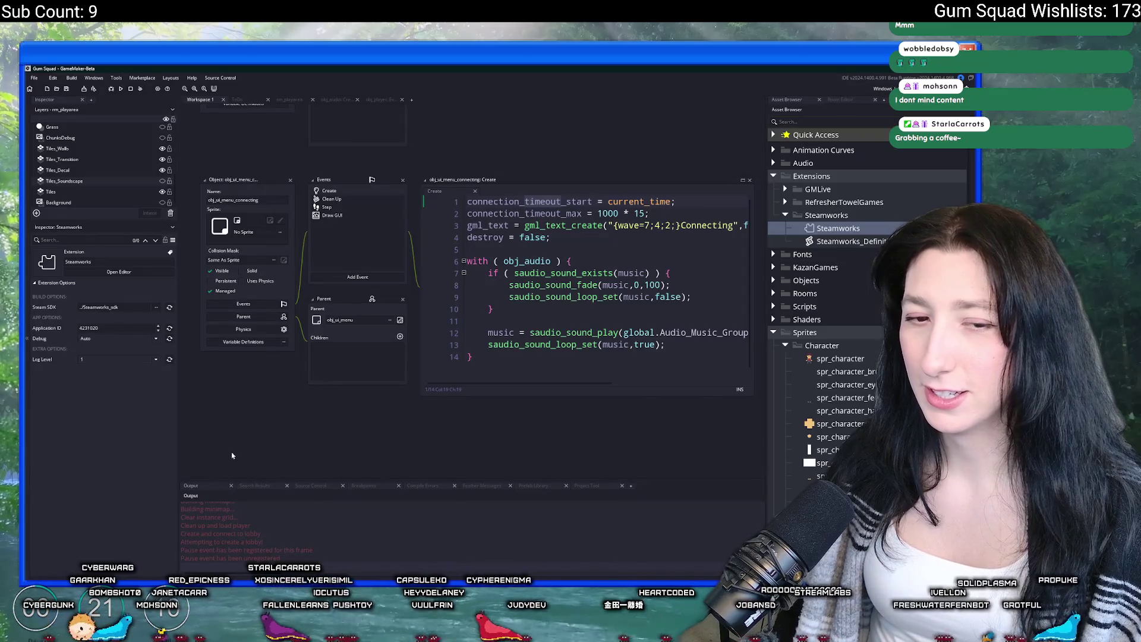
key("alt+Tab")
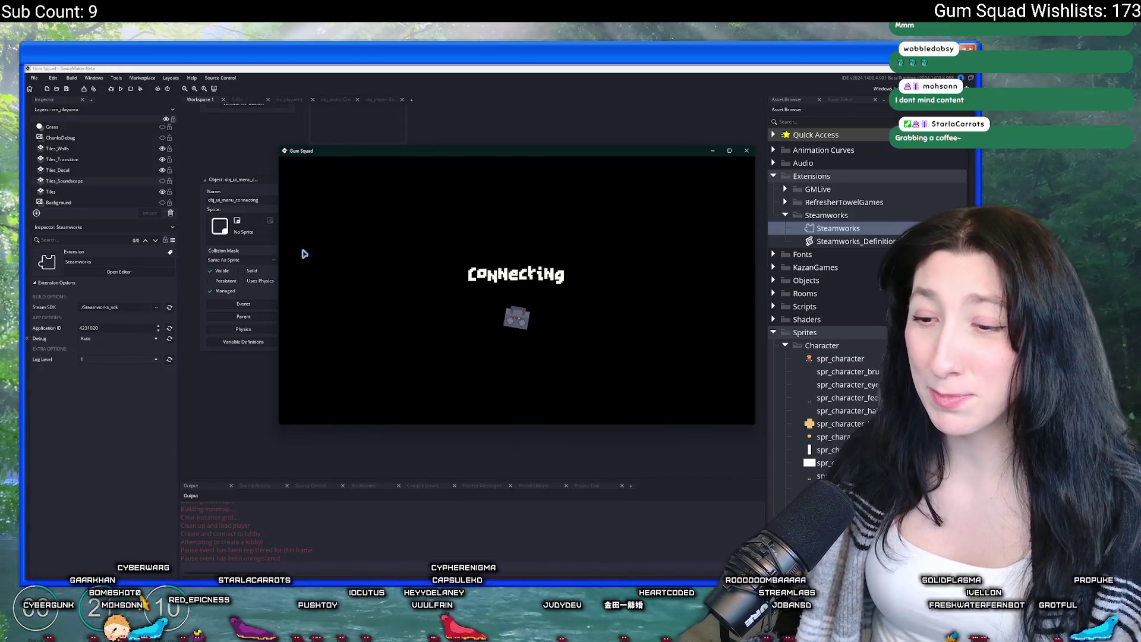
Stop the game and search the project for 'Attempting to create a lobby!'
left_click(180, 535)
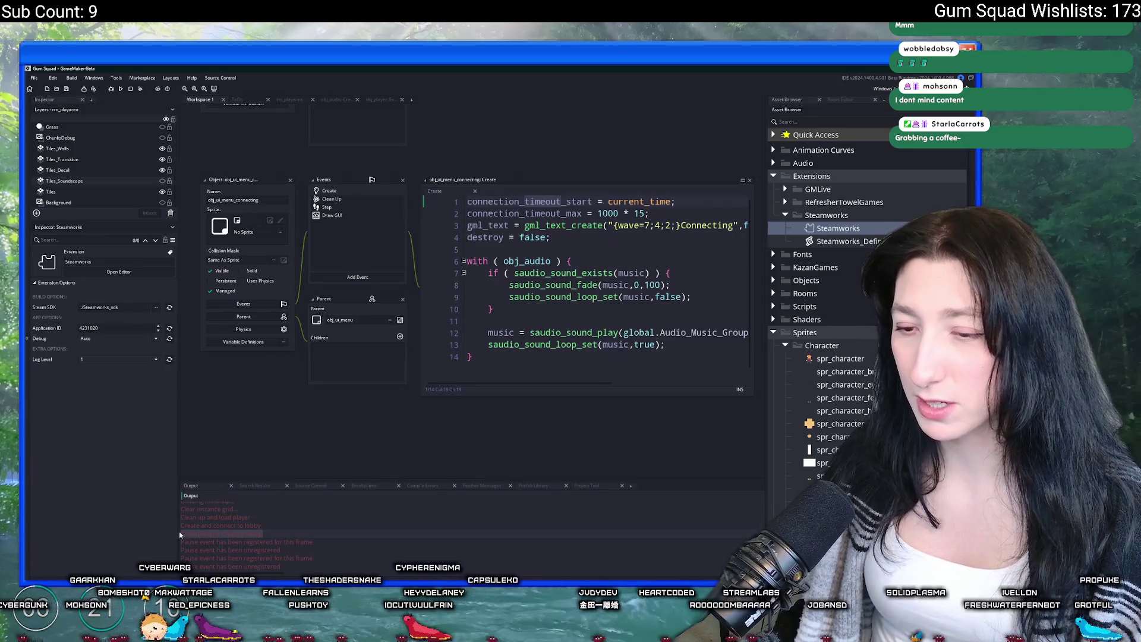
left_click(130, 89)
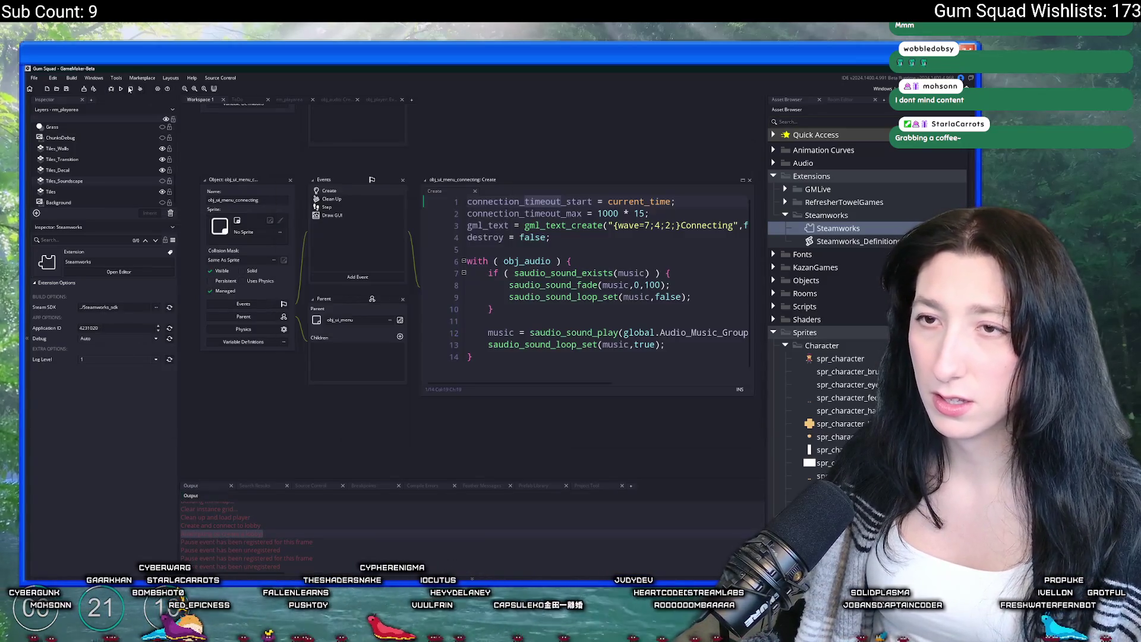
key("ctrl+shift+f")
key("Return")
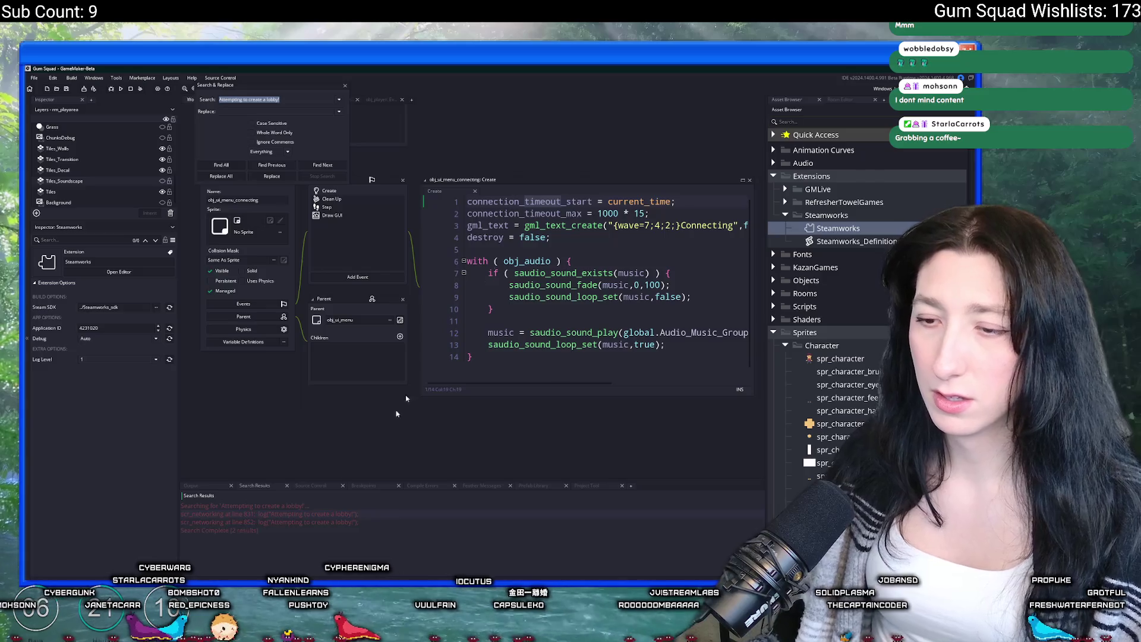
Append '&& !BuildIsOffline' to the first lobby function's LobbyTypeOffline condition
double_click(313, 514)
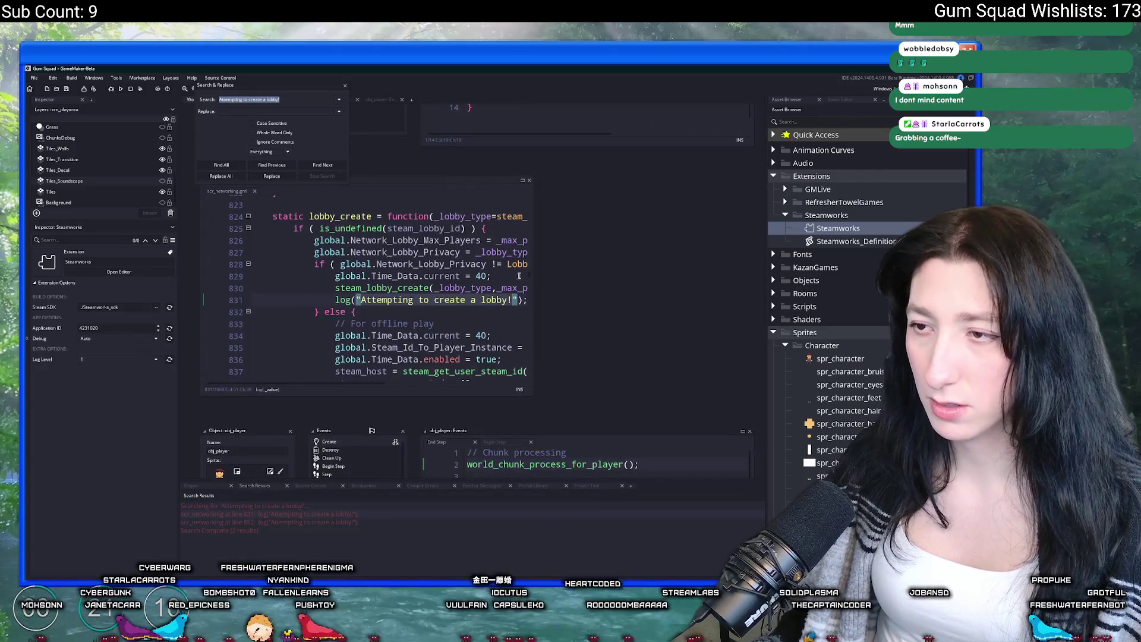
left_click_drag(532, 256, 664, 256)
left_click(543, 264)
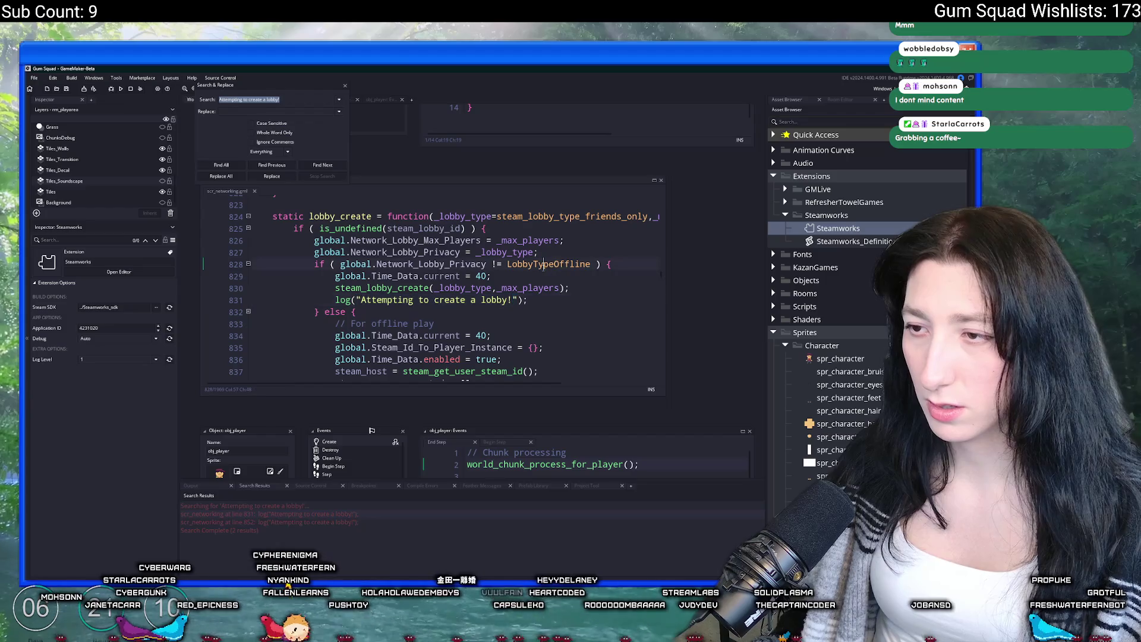
left_click(590, 264)
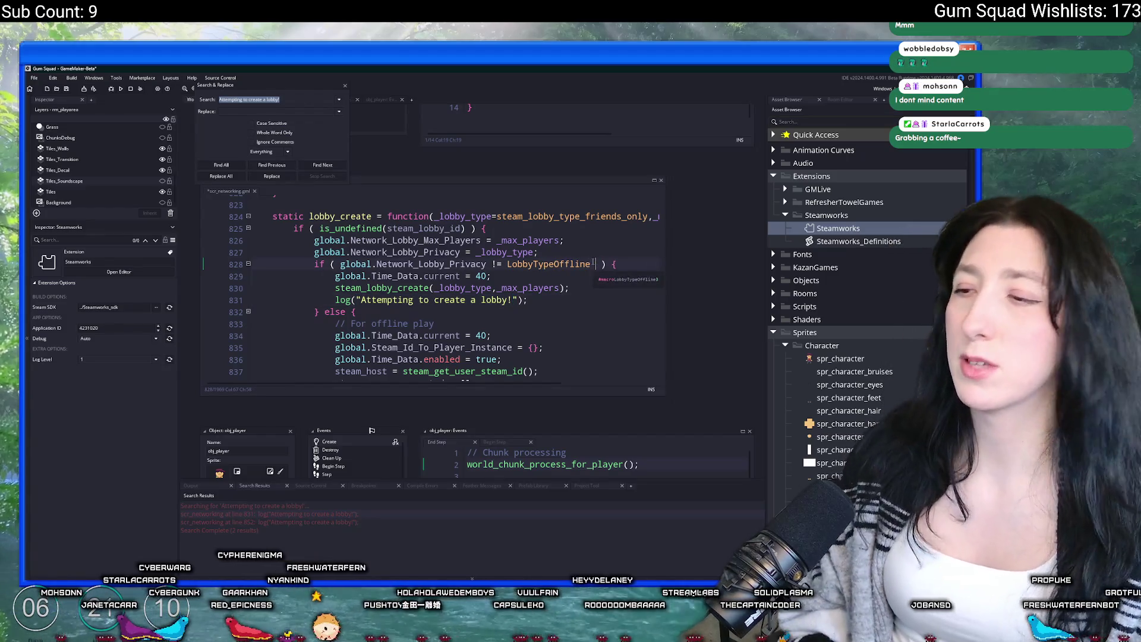
type("&& ")
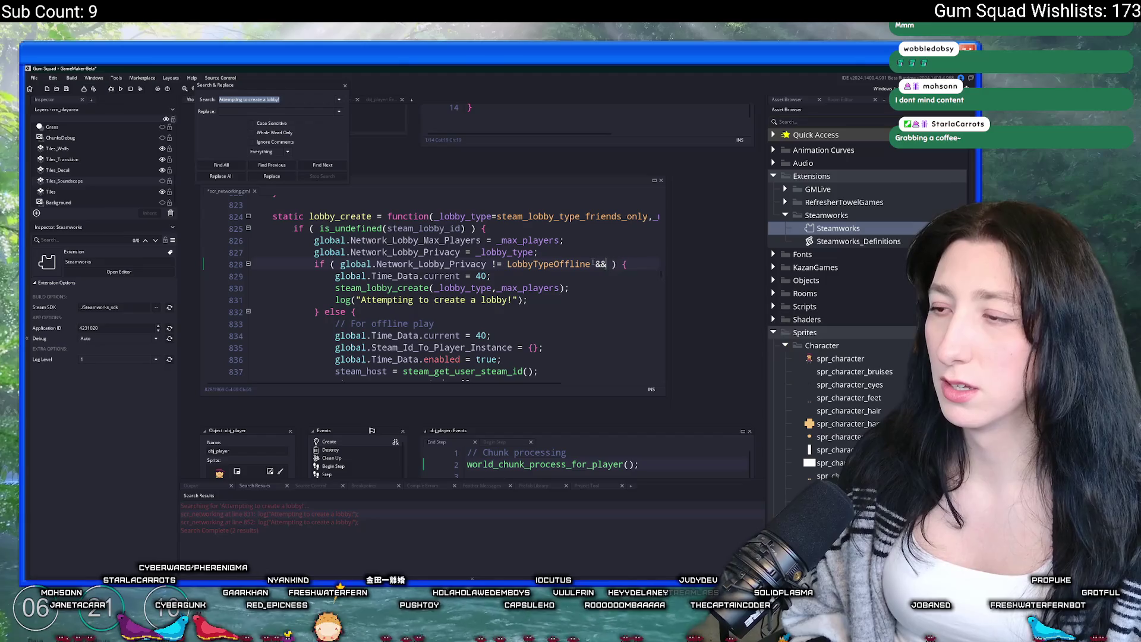
type("Build")
key("Return")
type("!")
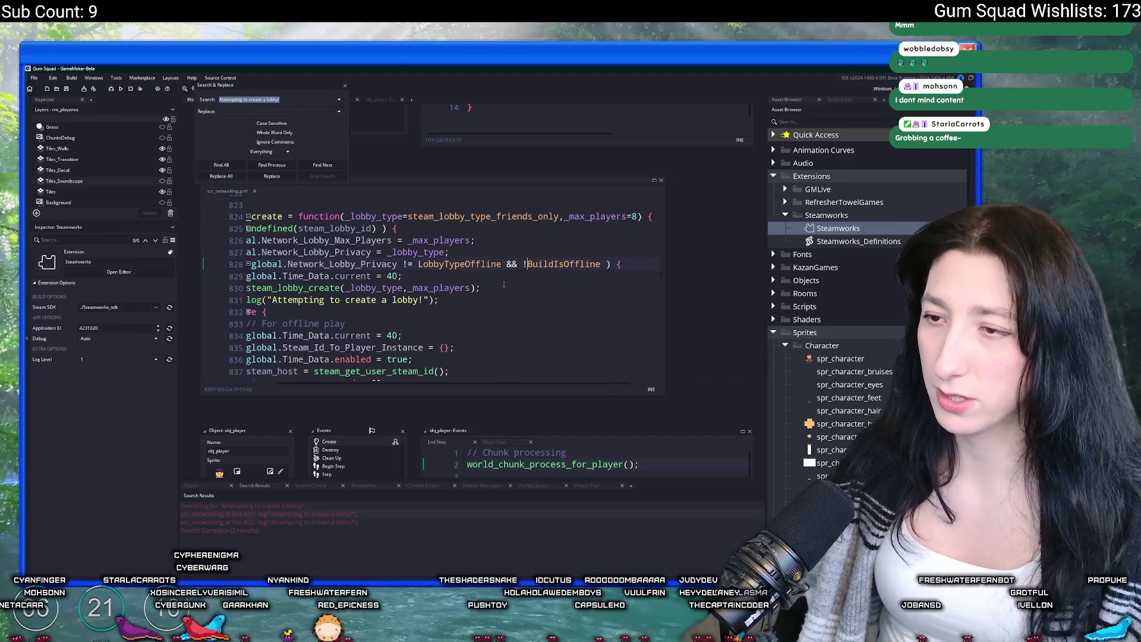
scroll(504, 285, "down", 2)
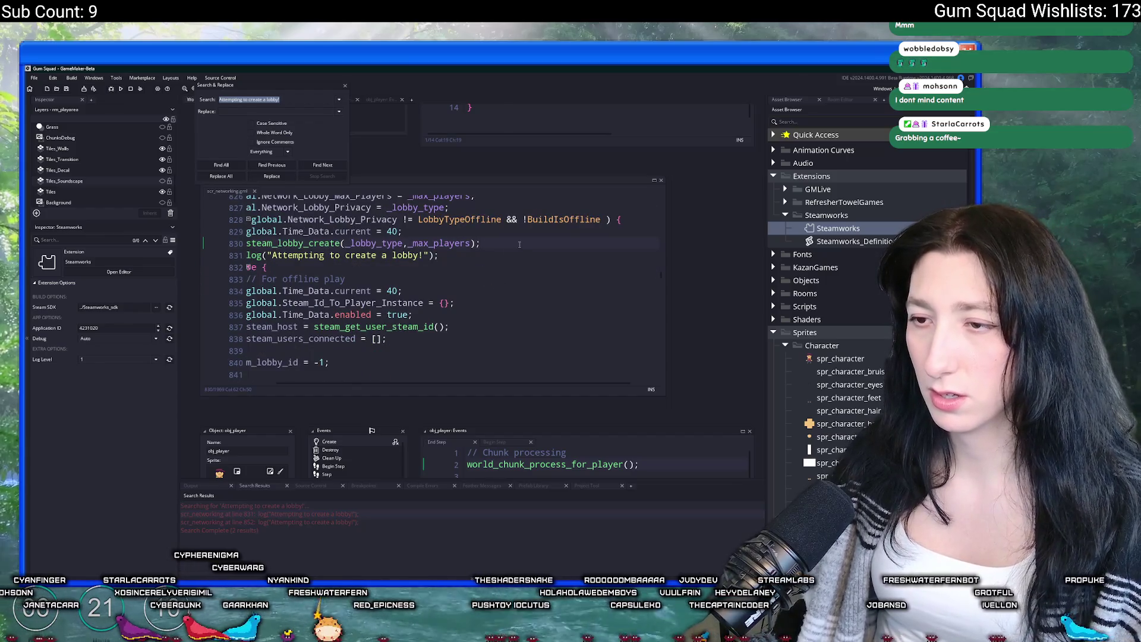
key("Down")
key("Down")
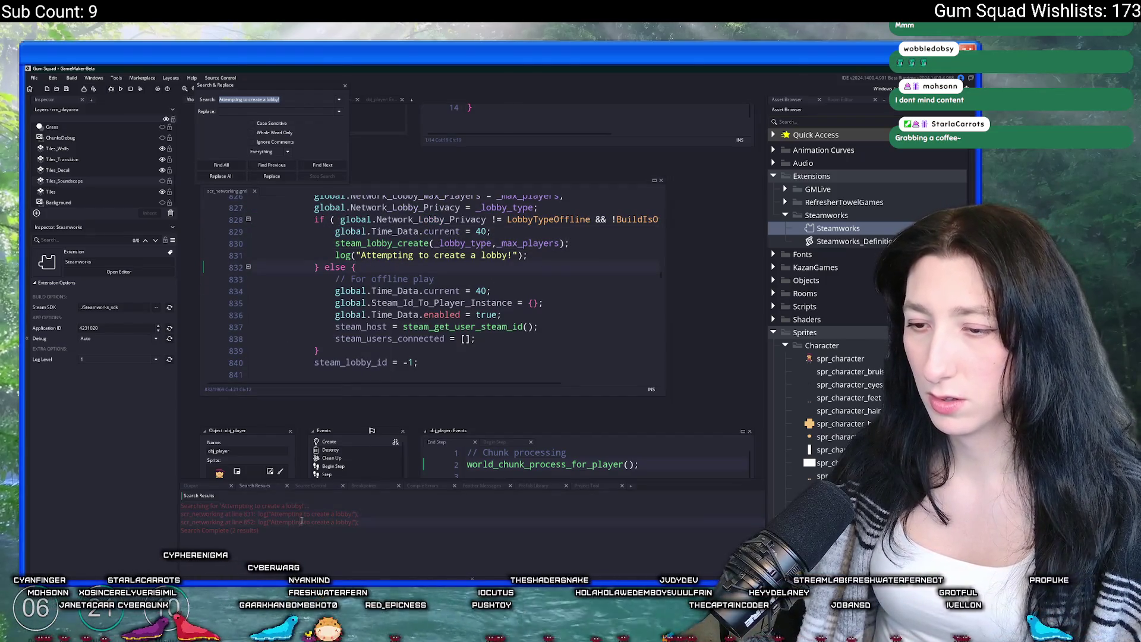
Add the same '&& !BuildIsOffline' check to the second lobby-creation condition
double_click(301, 521)
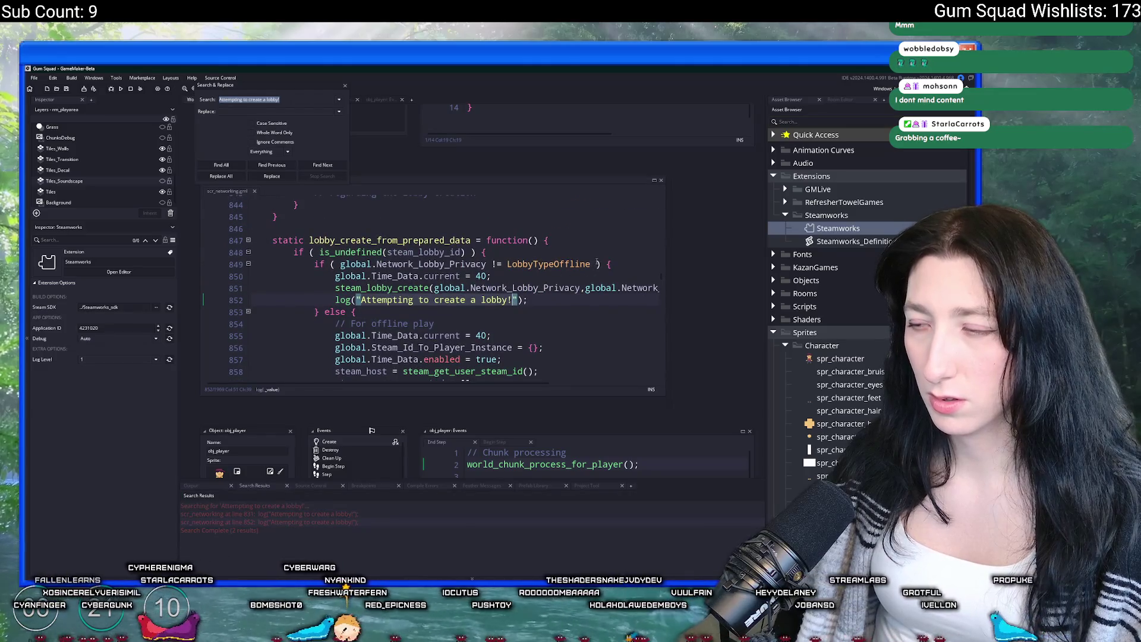
left_click(596, 264)
type("&& ")
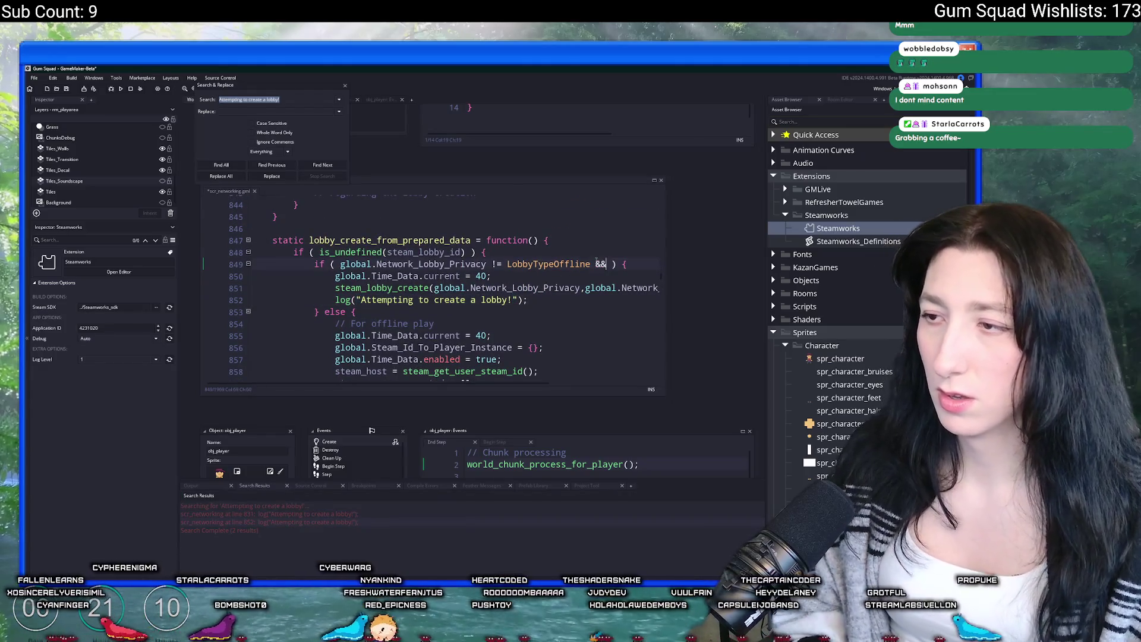
type("BuildIsOffline")
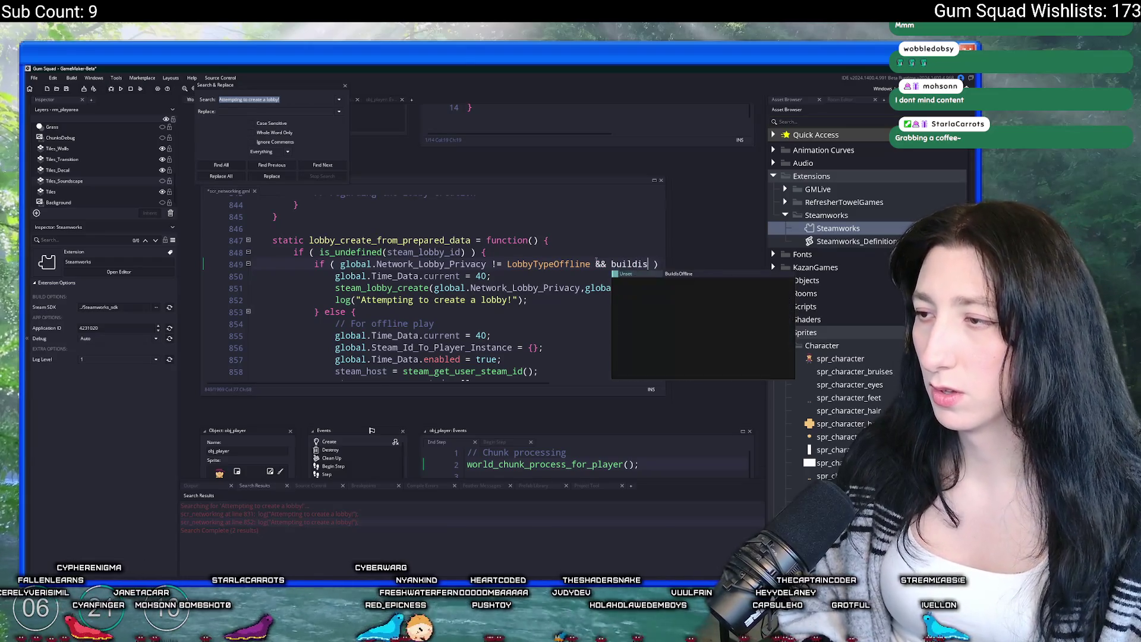
key("ctrl+Left")
type("!")
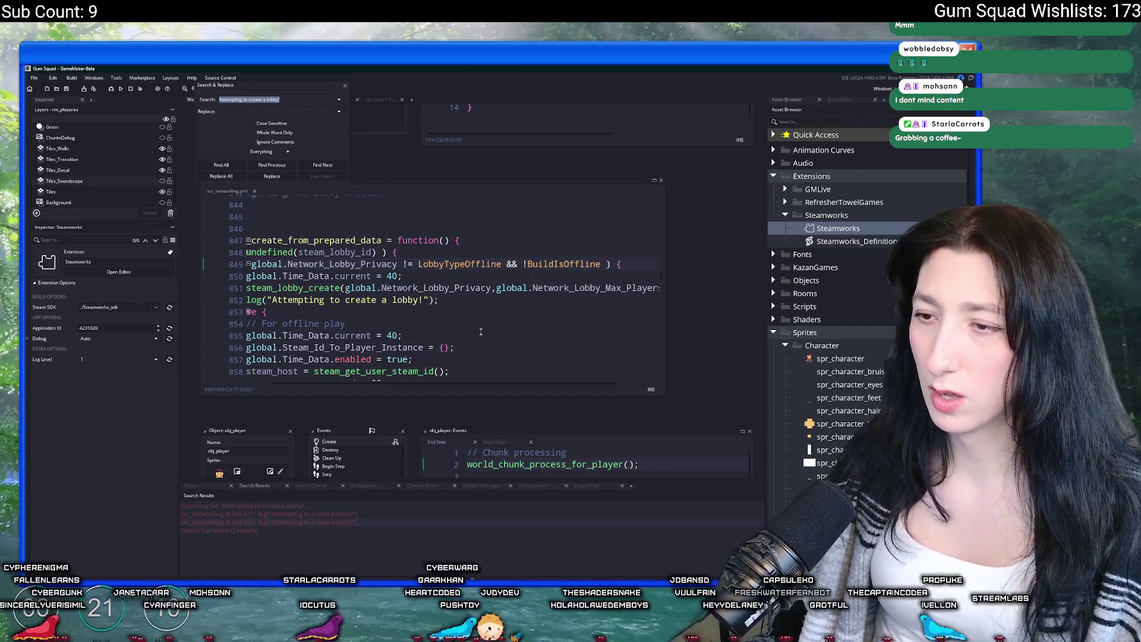
Close the search panel and inspect the offline branch's steam_host and steam_users_connected lines
left_click(345, 86)
scroll(466, 278, "down", 2)
left_click(466, 275)
scroll(466, 278, "up", 2)
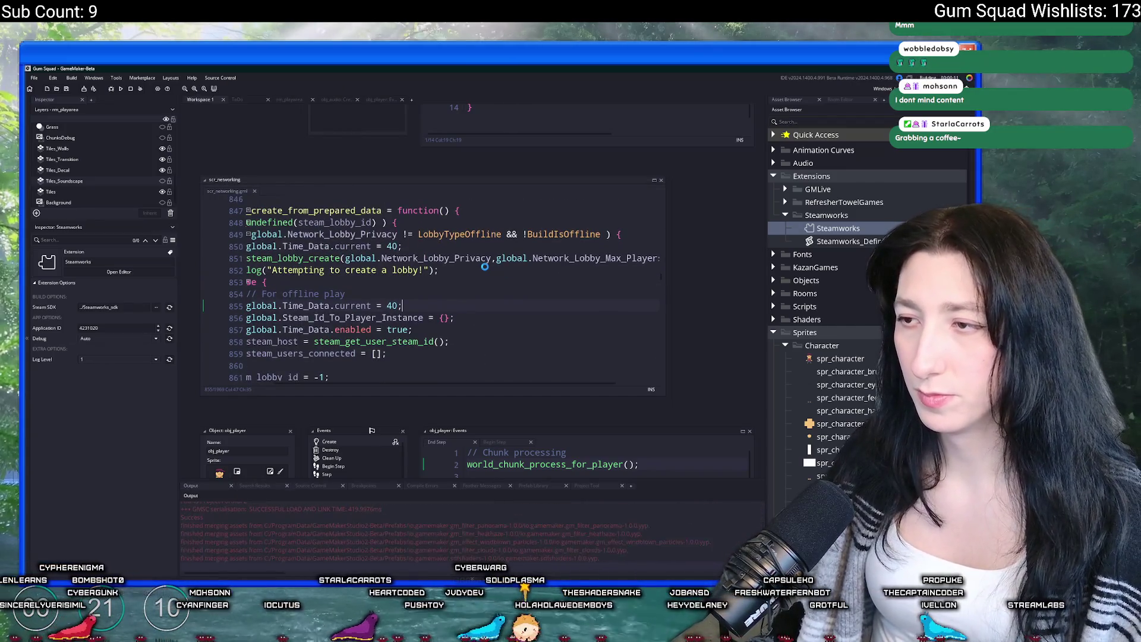
left_click(413, 270)
scroll(531, 317, "down", 2)
mouse_move(526, 310)
left_mouse_down()
mouse_move(357, 297)
mouse_move(256, 261)
left_mouse_up()
scroll(348, 269, "up", 2)
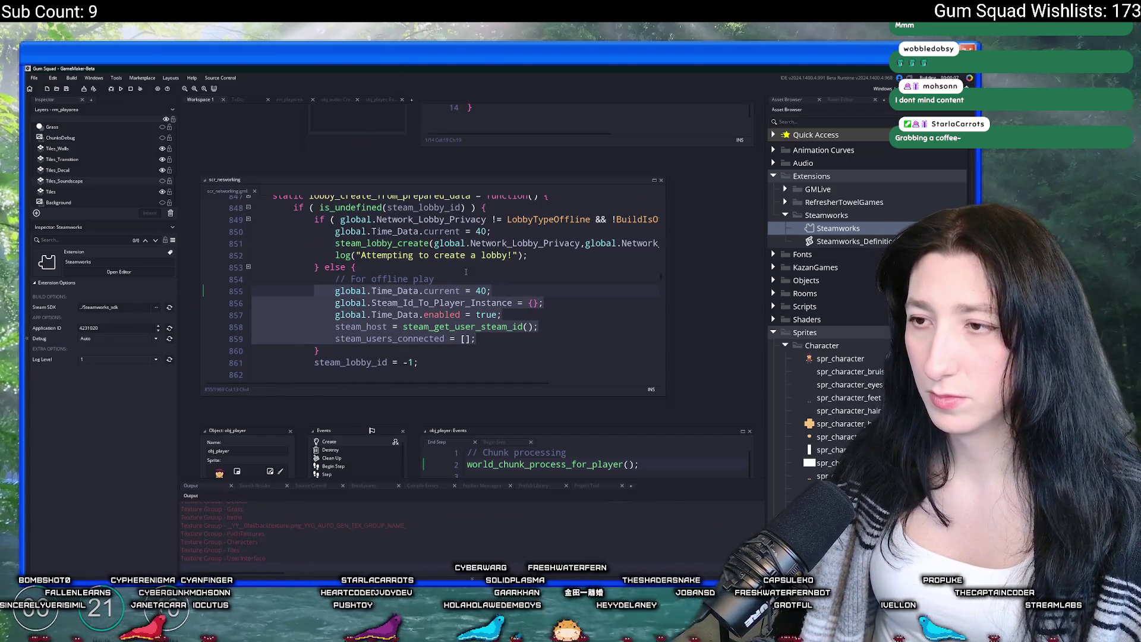
left_click(529, 326)
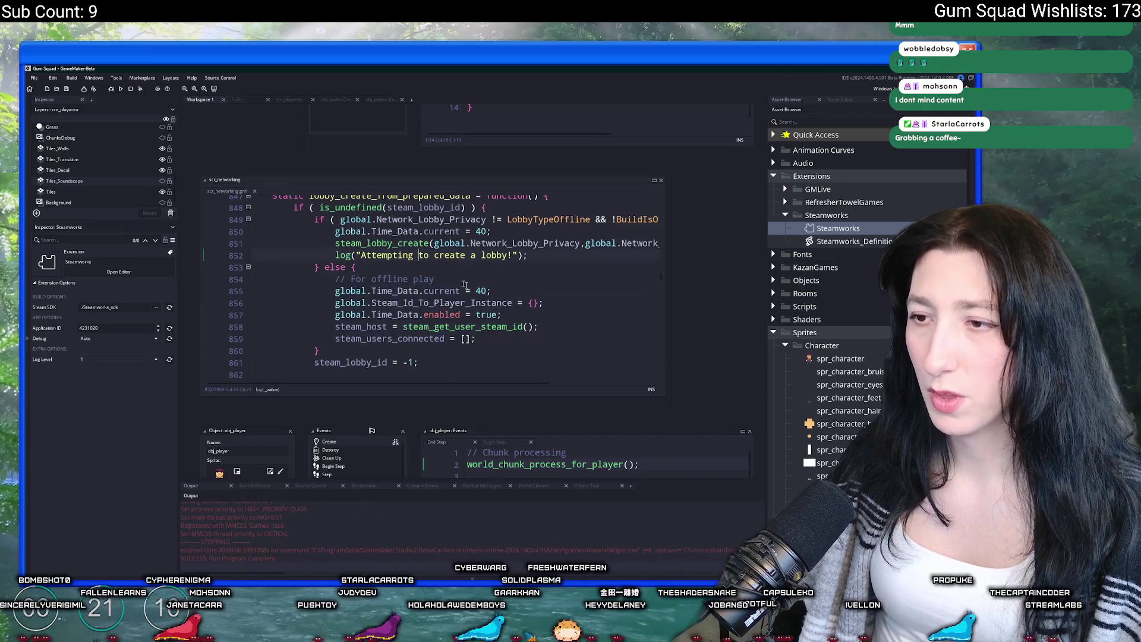
key("Down")
double_click(376, 327)
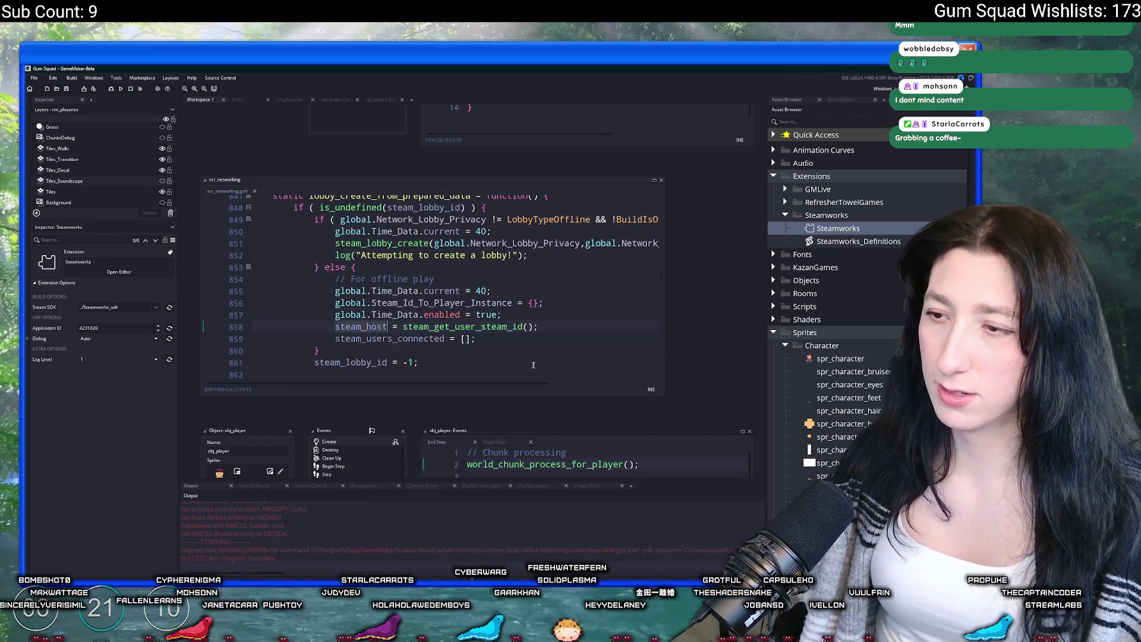
left_click(501, 338)
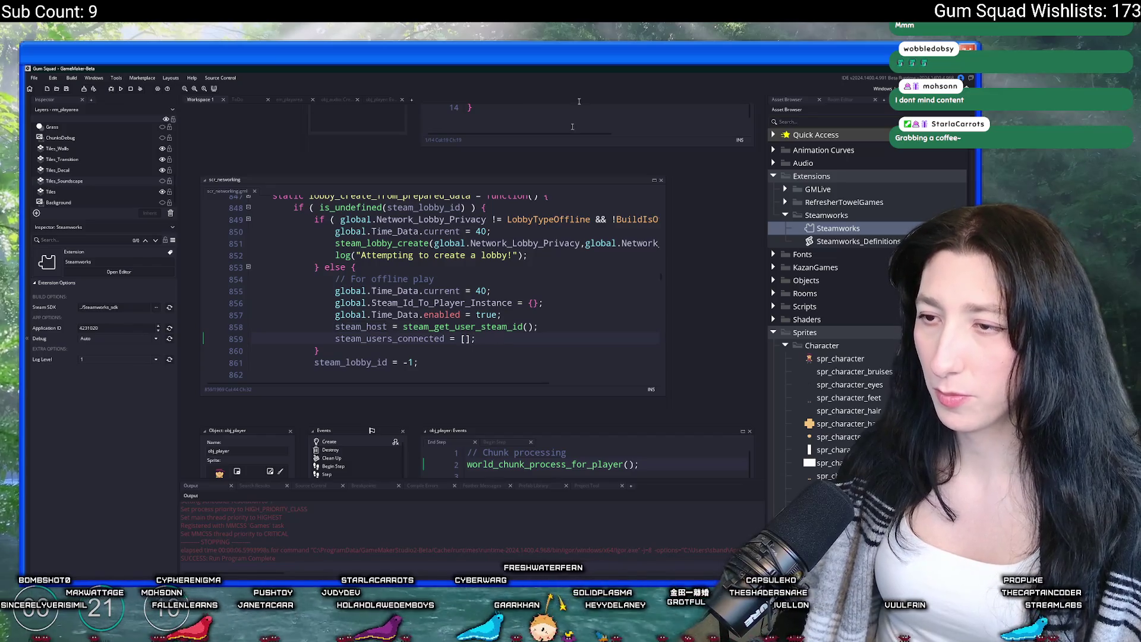
scroll(535, 302, "up", 6)
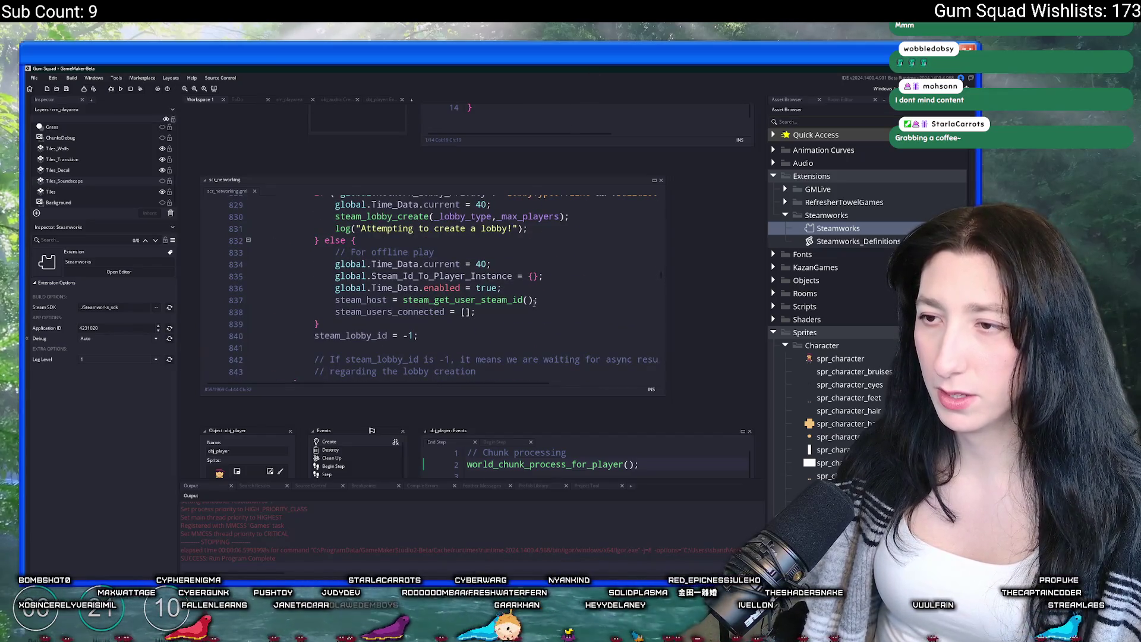
Start an instance_destroy call in the offline branch, then delete it, leaving the script unchanged
key("Return")
key("Return")
type("i")
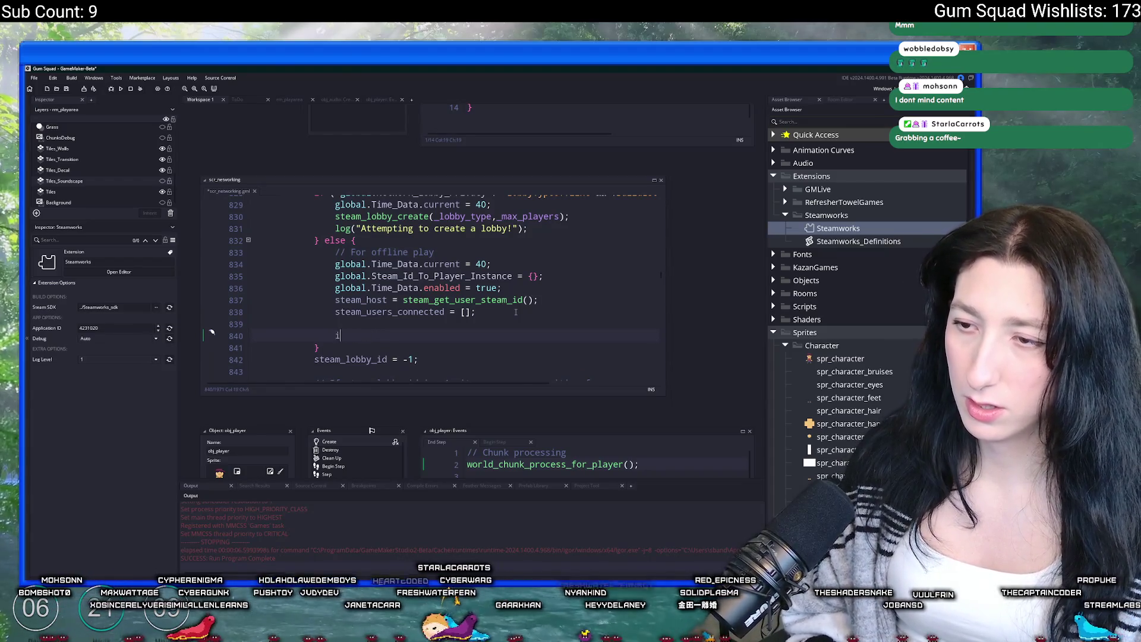
type("sntannstance_destroy(obj")
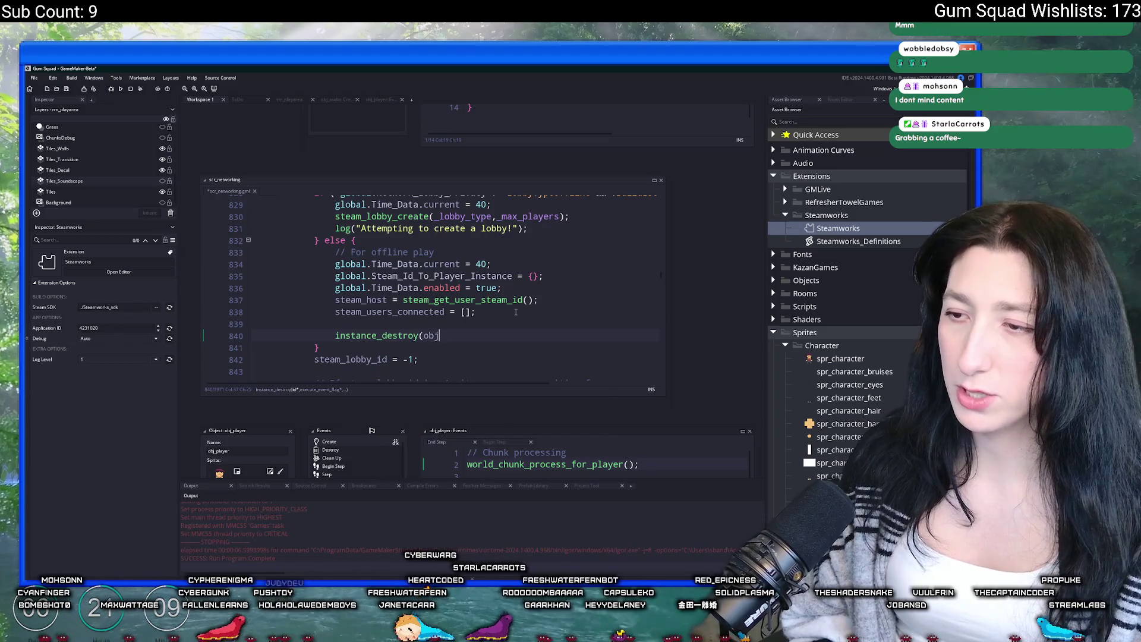
type("_ui_c")
key("Down")
key("Down")
key("Escape")
key("shift+Up")
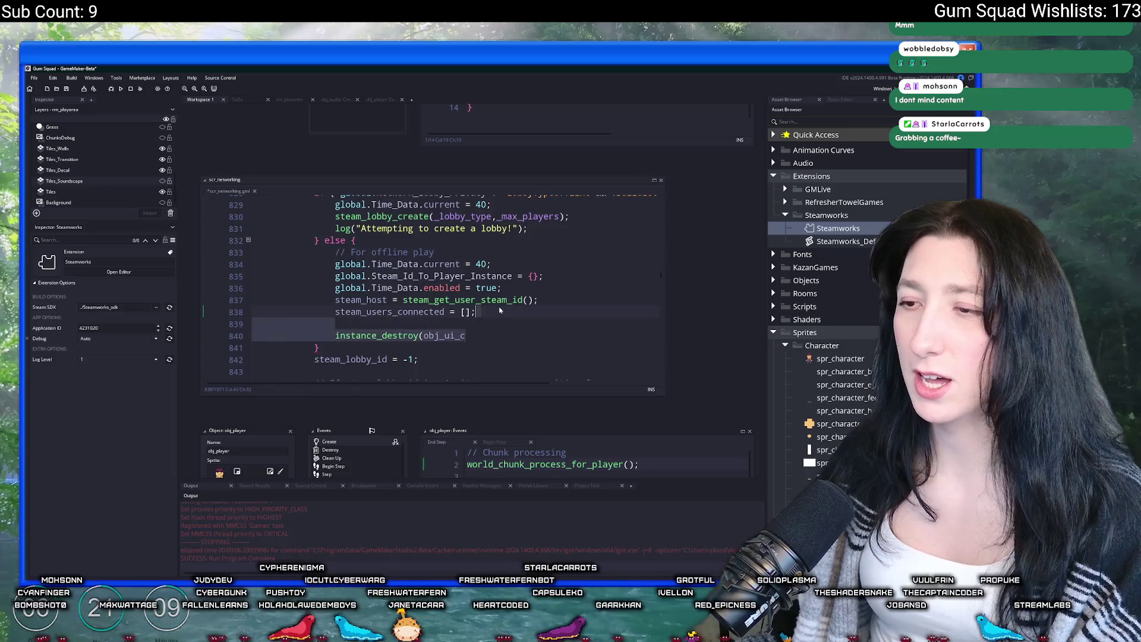
key("BackSpace")
key("BackSpace")
key("Right")
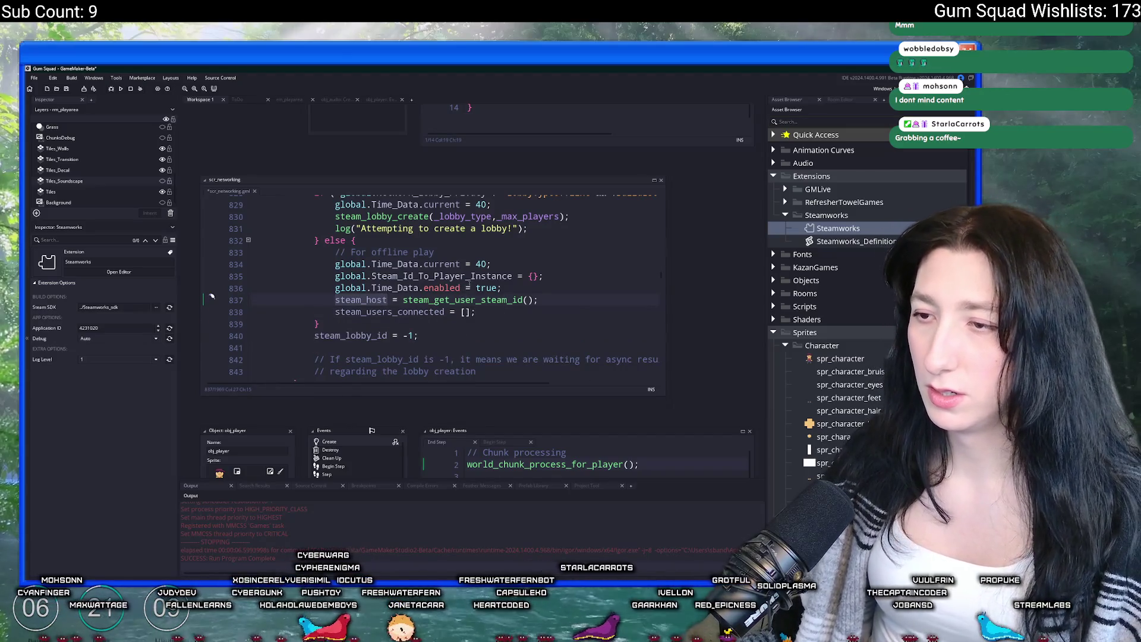
key("Up")
key("Left")
key("Left")
key("Left")
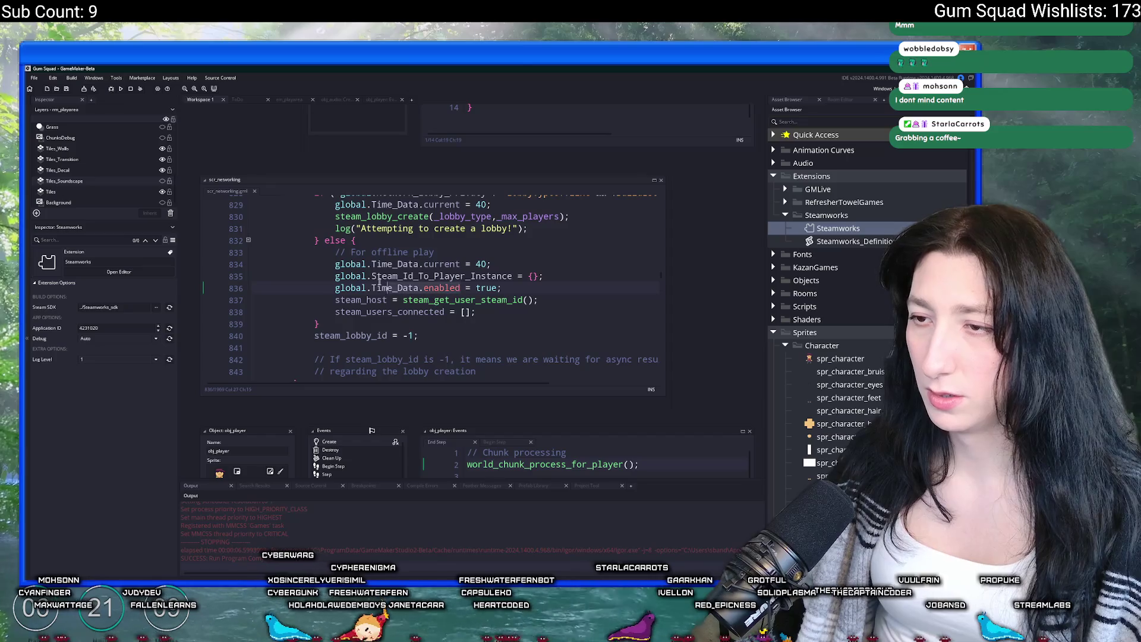
key("Down")
key("Down")
key("End")
scroll(513, 326, "down", 2)
scroll(513, 326, "up", 3)
Open the obj_ui_menu_connecting object from asset search and view its Clean Up event
key("ctrl+t")
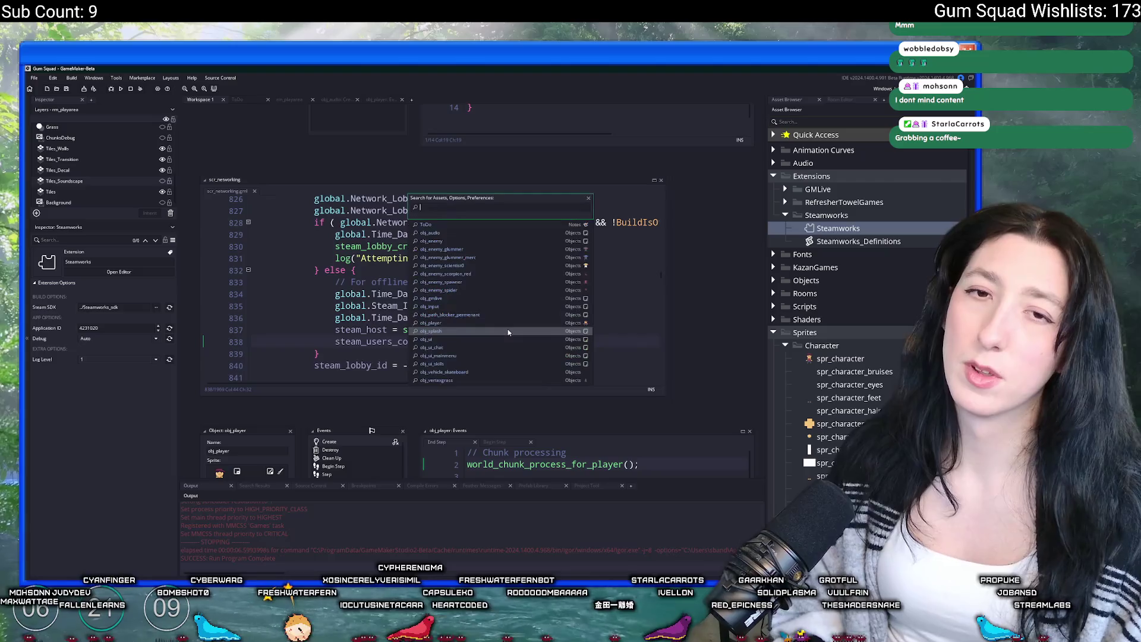
type("obj_ui_con")
key("Escape")
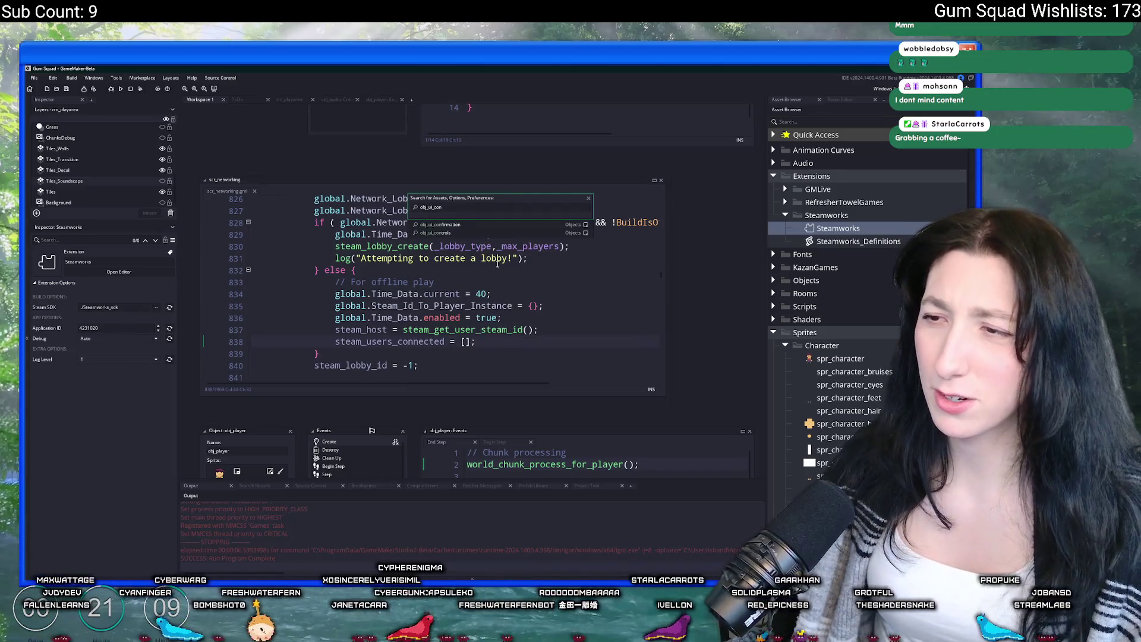
left_click(352, 258)
scroll(351, 281, "up", 2)
scroll(351, 280, "up", 1)
key("ctrl+t")
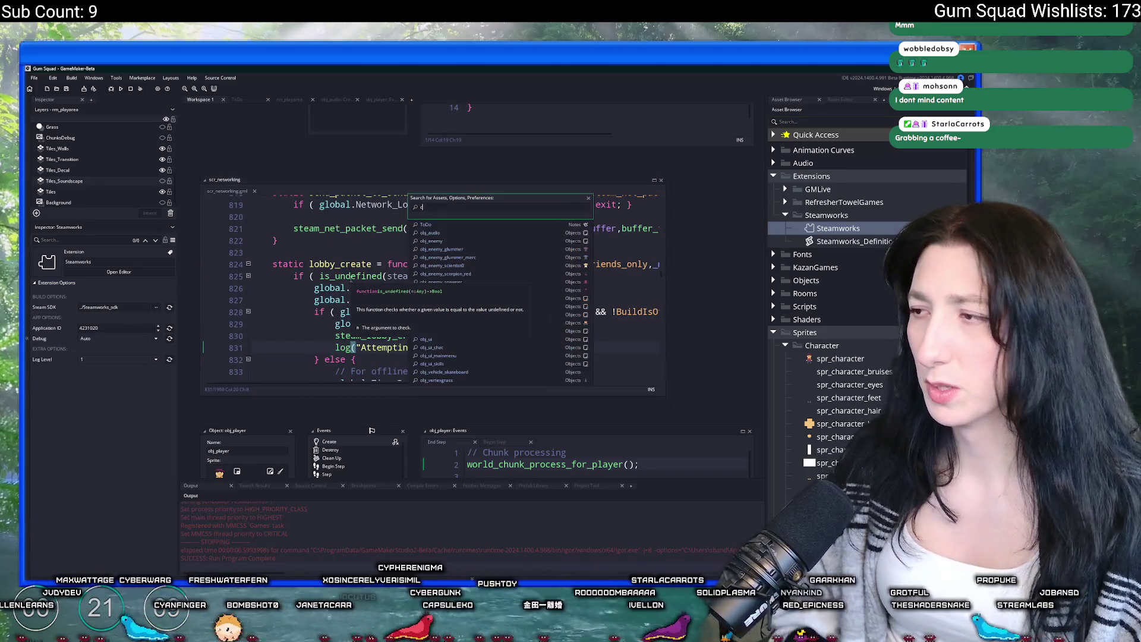
type("onnecting")
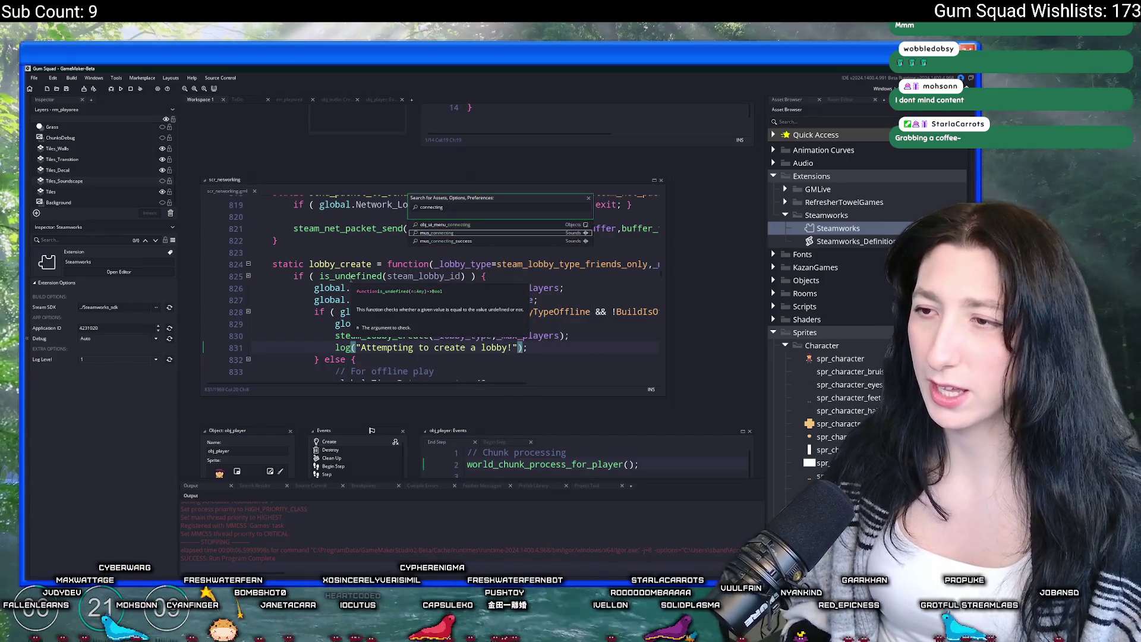
key("Return")
left_click(361, 202)
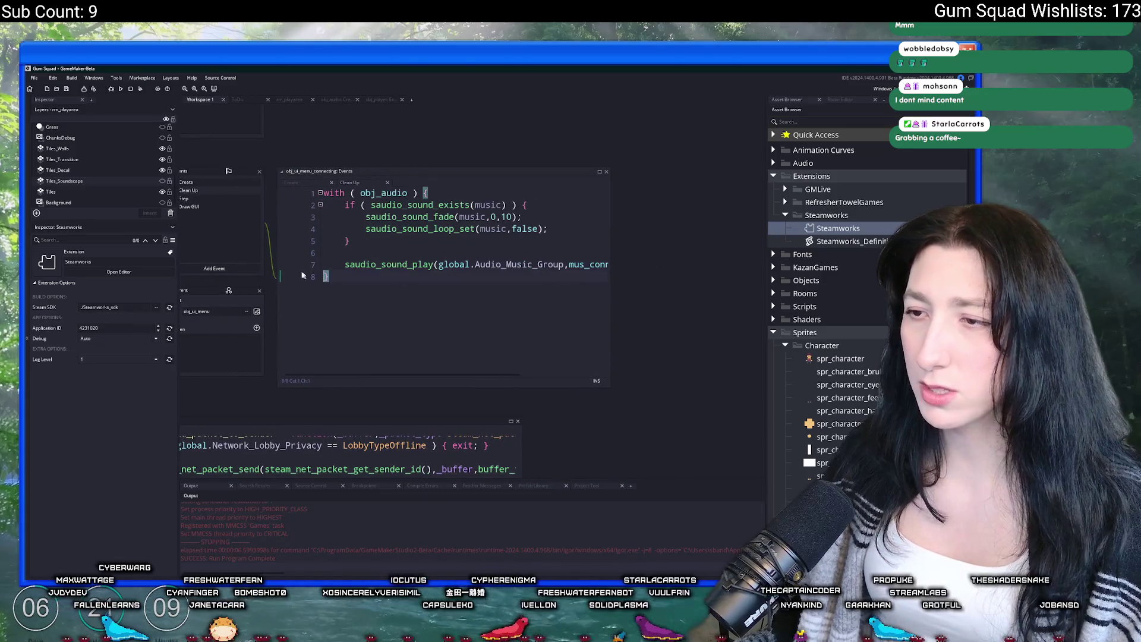
left_click(574, 250)
scroll(476, 316, "down", 5)
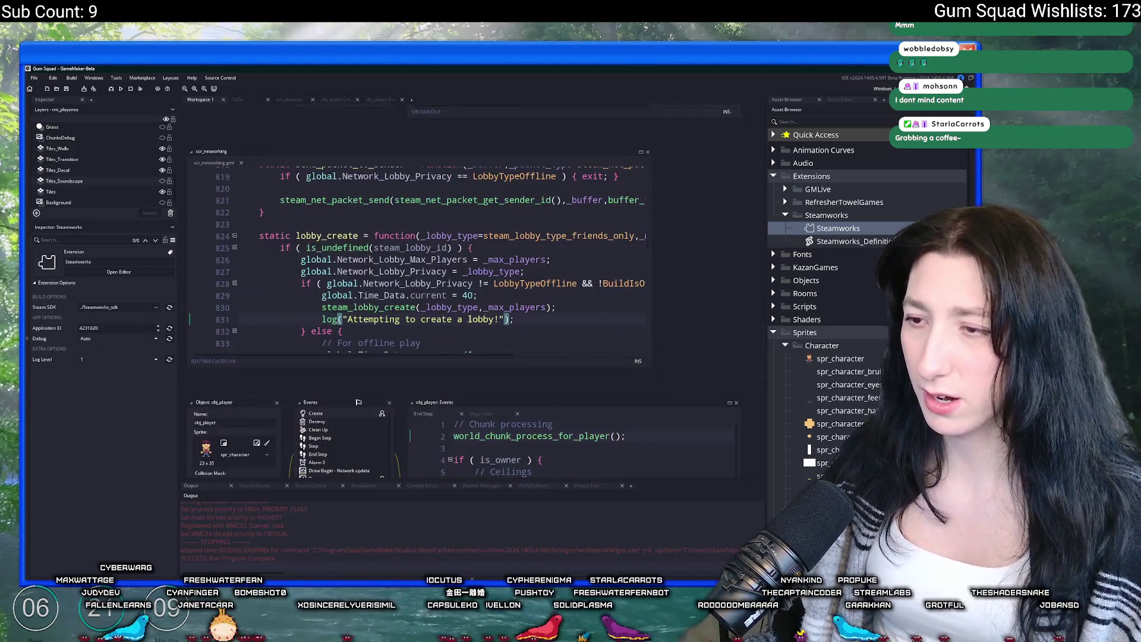
Add instance_destroy(obj_ui_menu_connecting); at the end of the first offline branch
scroll(476, 316, "down", 2)
key("Return")
key("Return")
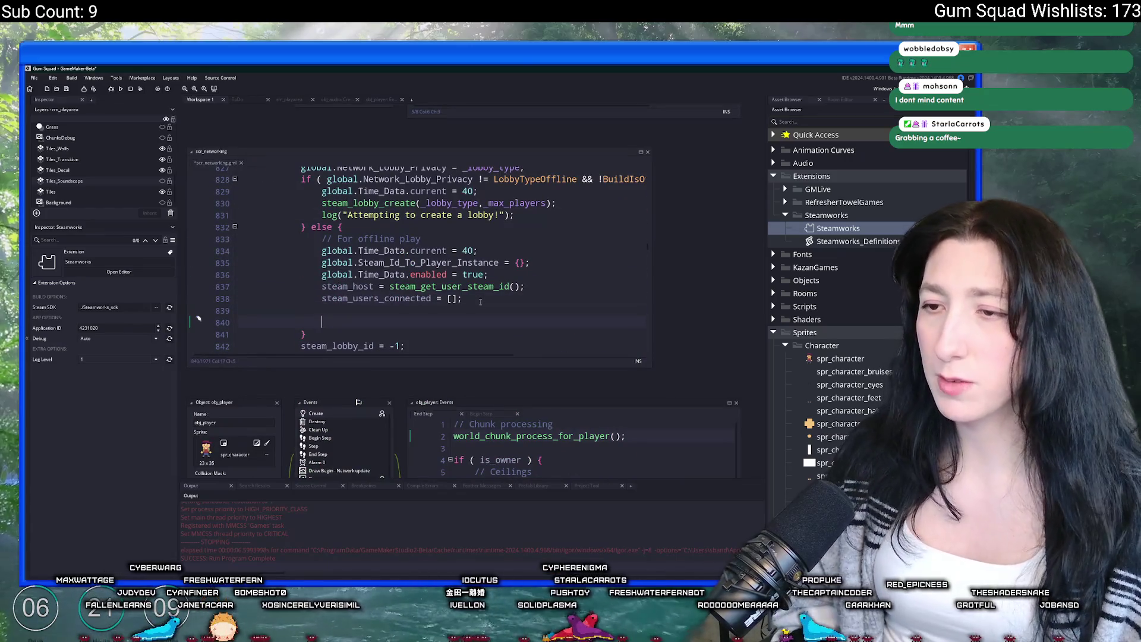
type("insatnce")
key("BackSpace")
key("BackSpace")
key("BackSpace")
type("tance_")
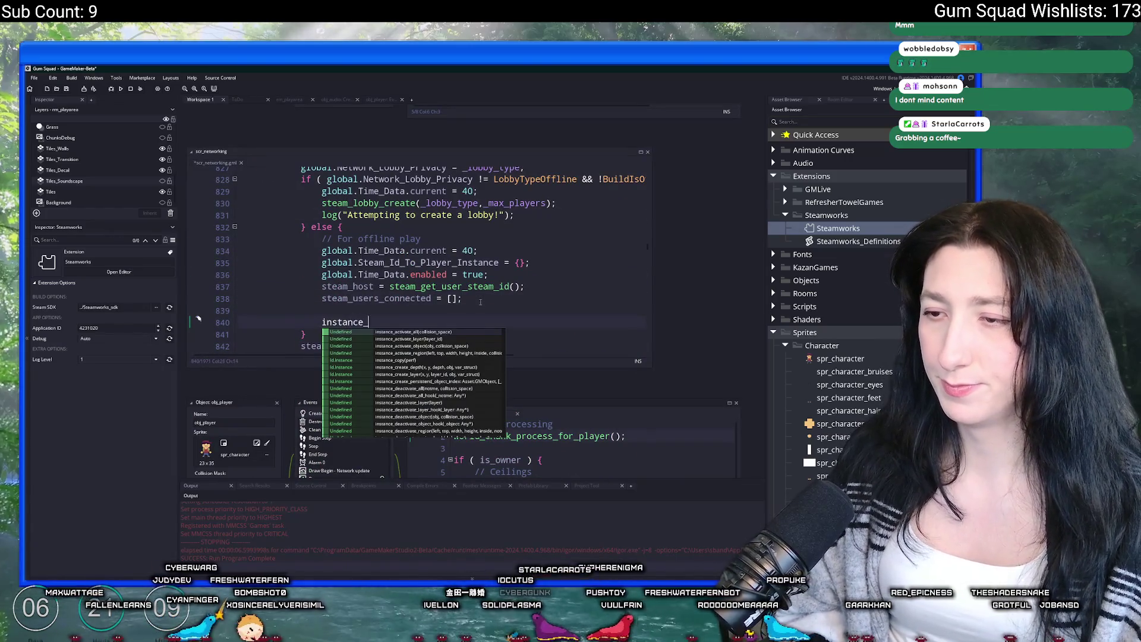
type("destroy(obj_ui_menu_connecting);")
scroll(481, 300, "up", 3)
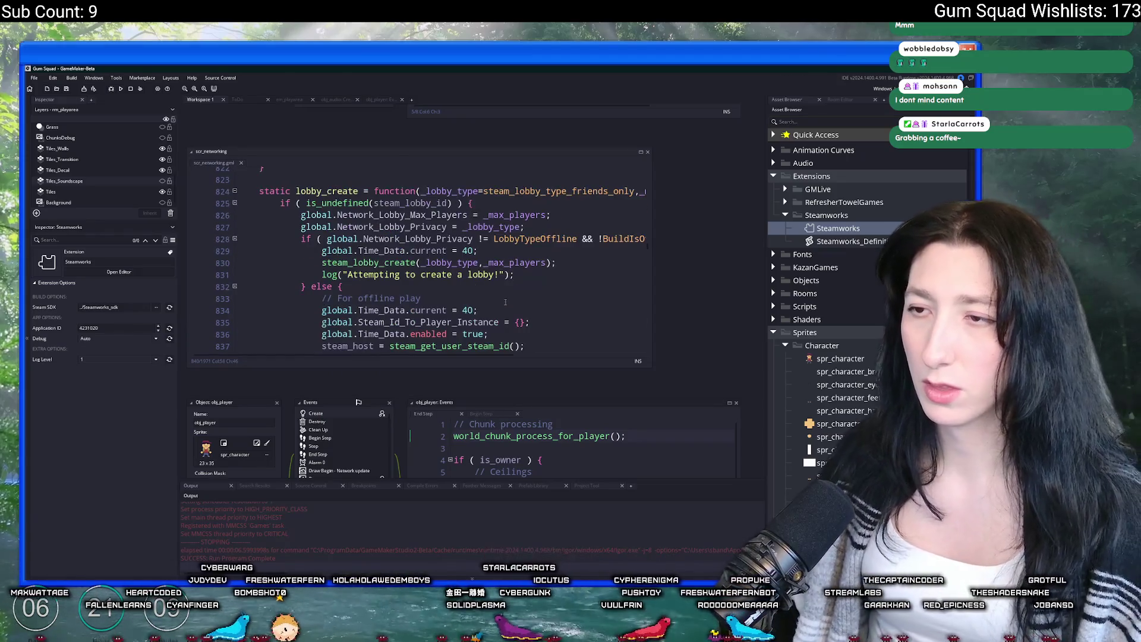
scroll(481, 300, "down", 4)
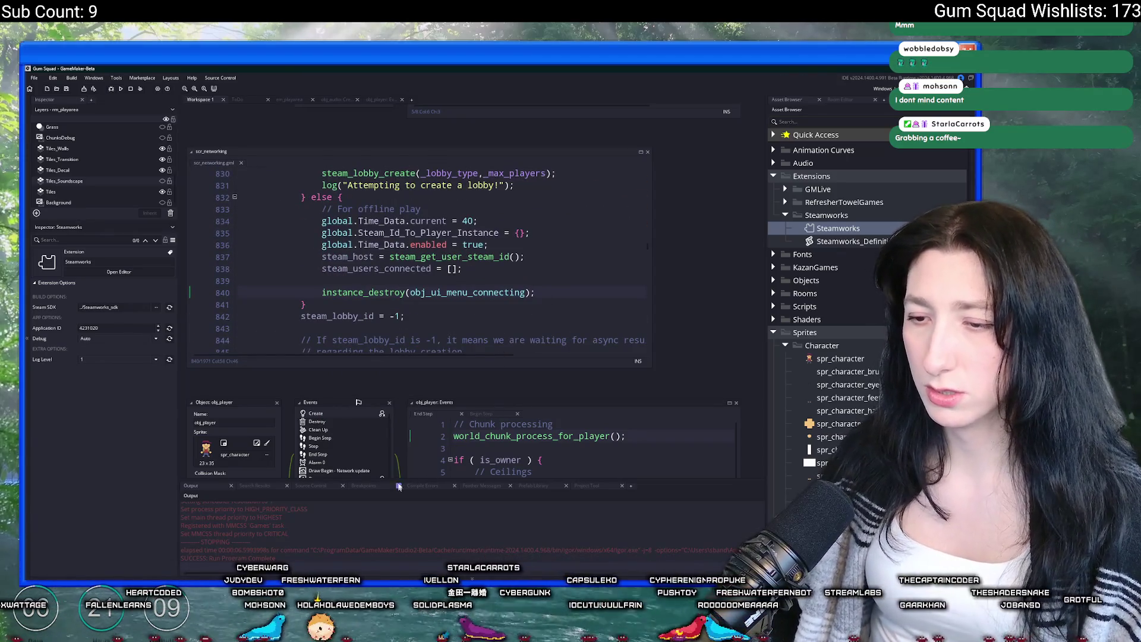
Add the same instance_destroy(obj_ui_menu_connecting); call to the second offline branch and run the game
left_click(257, 487)
double_click(259, 513)
double_click(258, 522)
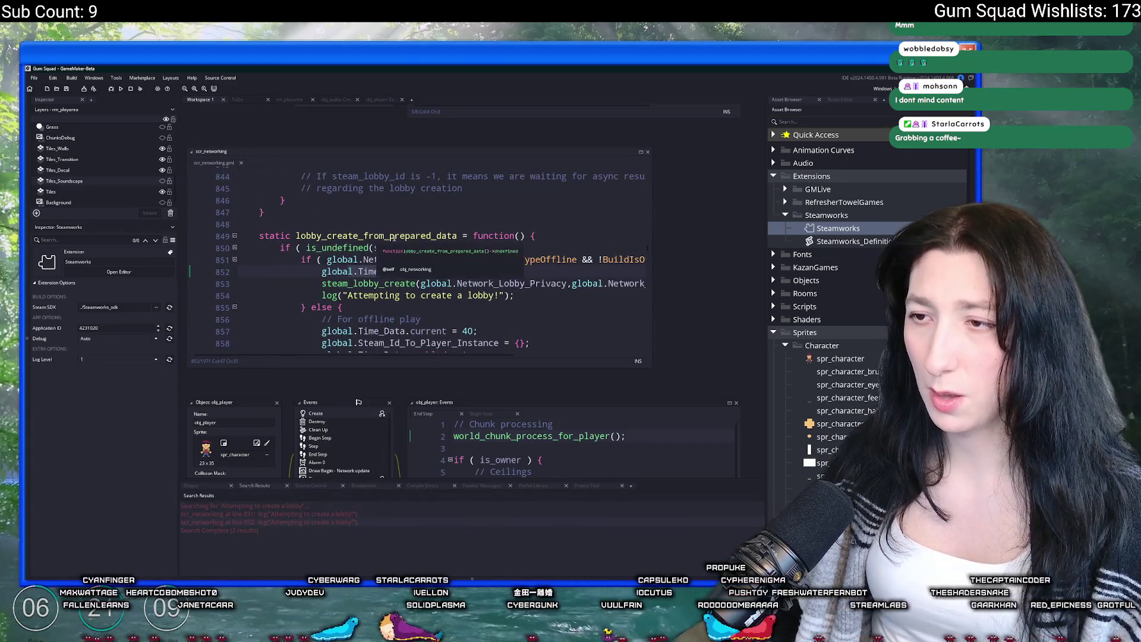
scroll(509, 297, "down", 2)
left_click(509, 297)
key("Return")
key("Return")
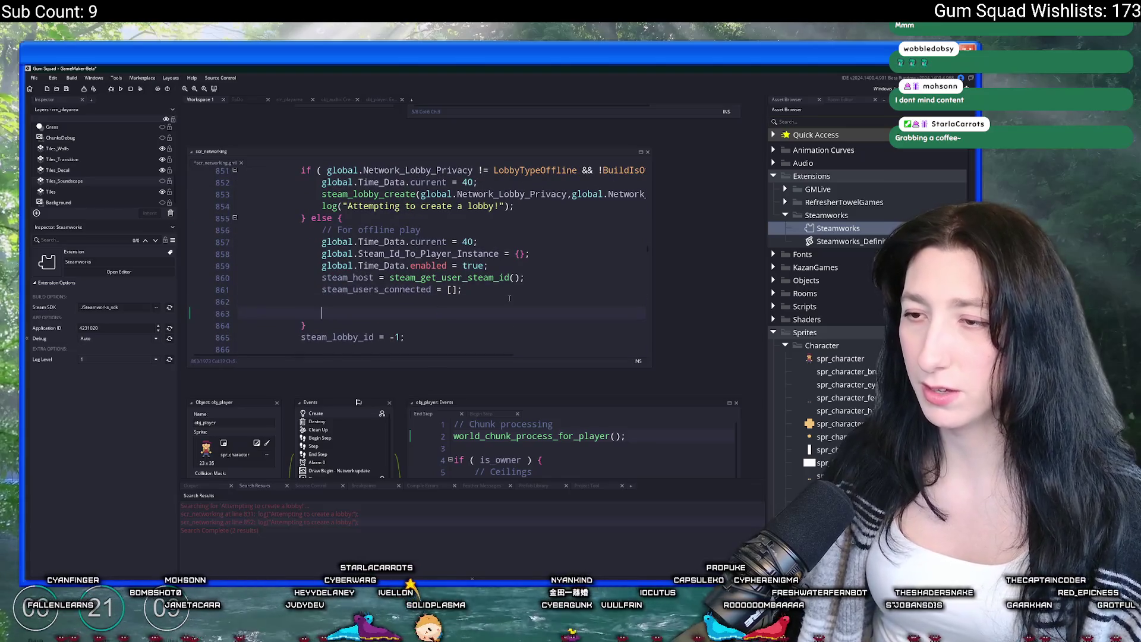
key("BackSpace")
key("BackSpace")
key("BackSpace")
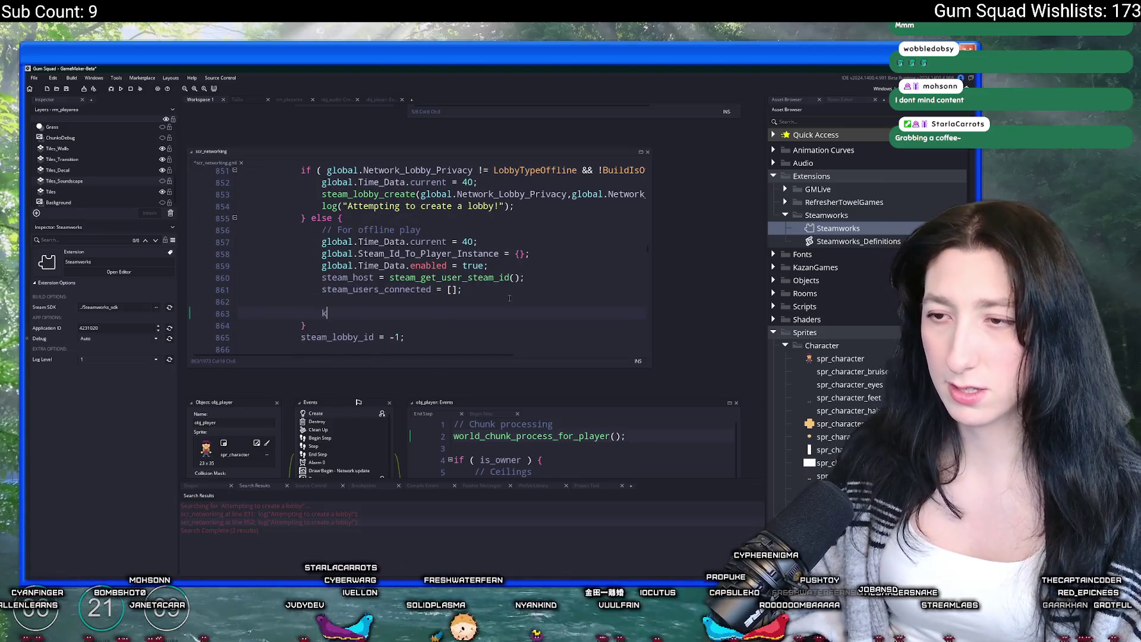
type("instance_djestroy(")
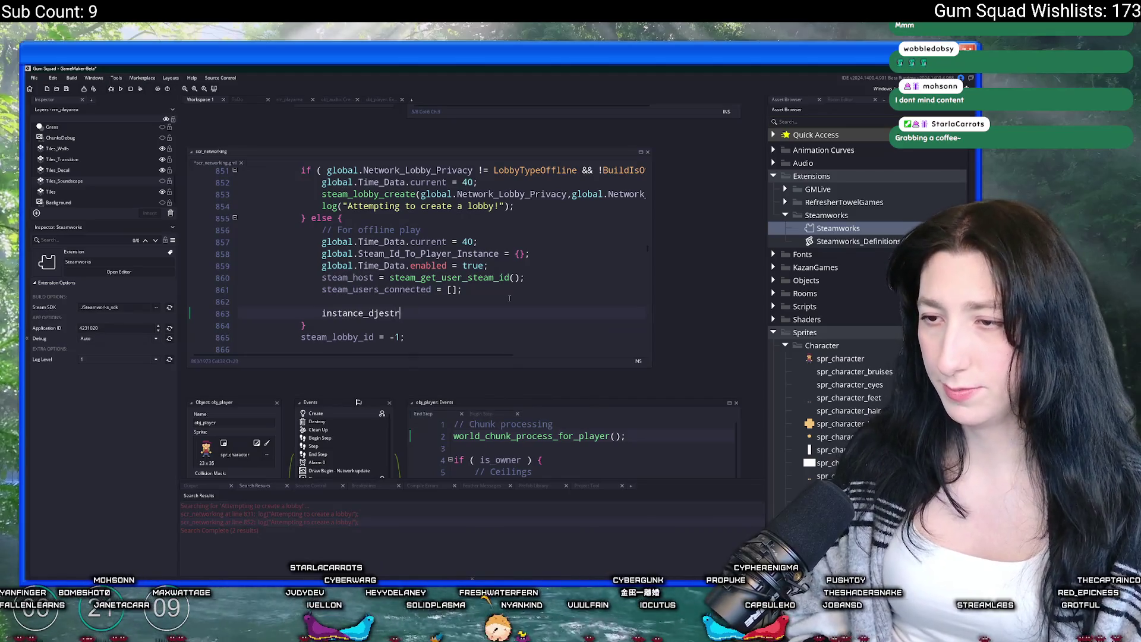
type("troy()")
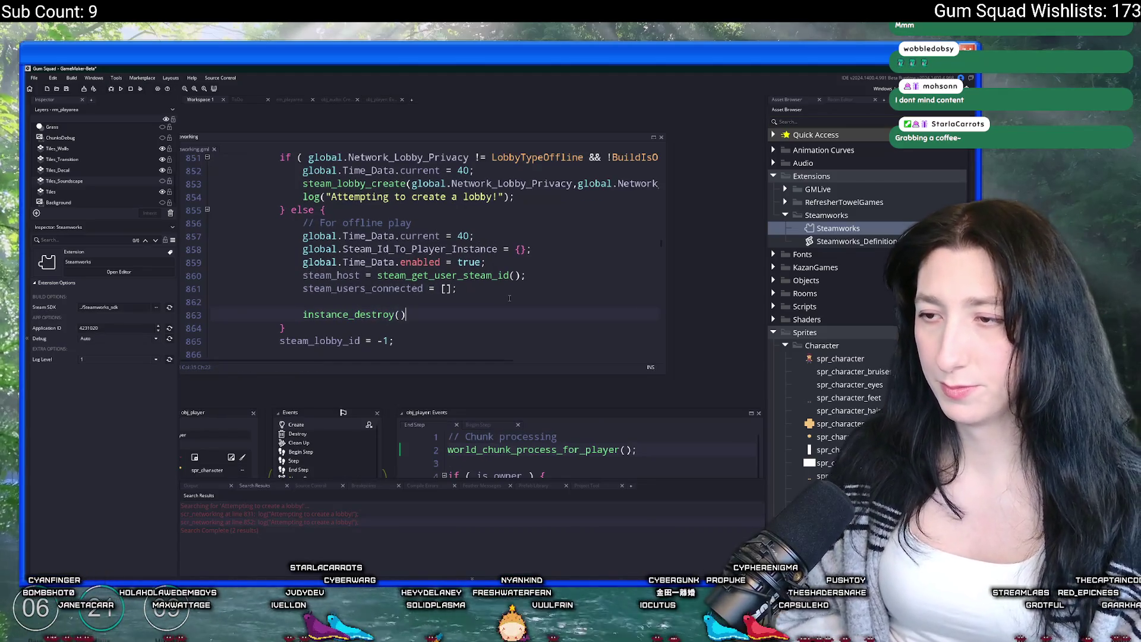
key("BackSpace")
key("BackSpace")
type("obj_ui_menu_connecting")
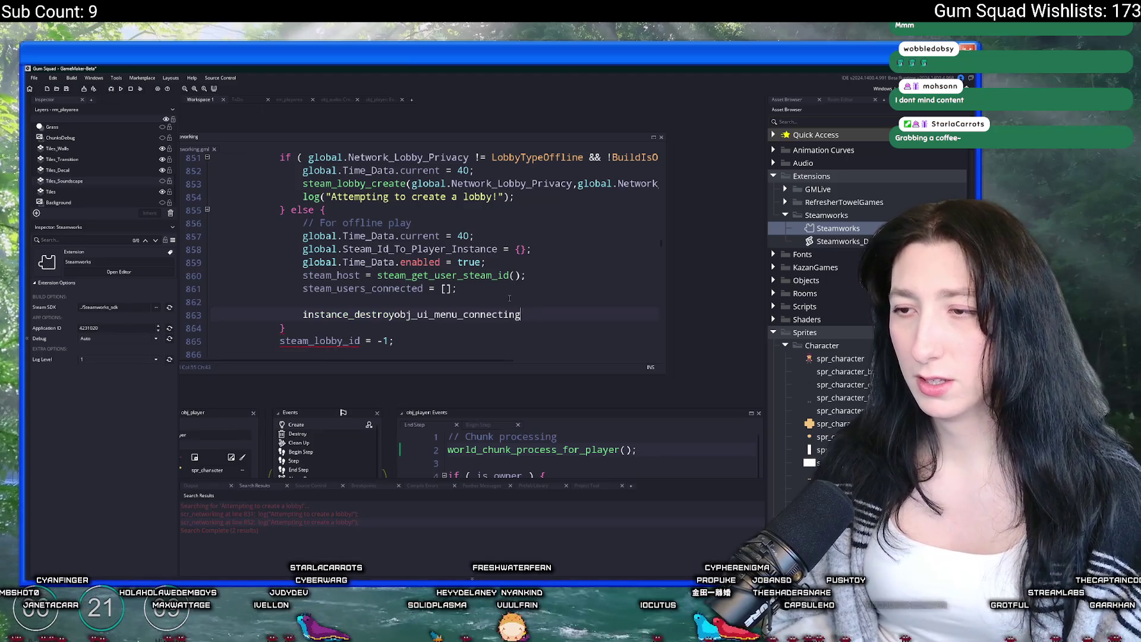
key("BackSpace")
key("BackSpace")
key("BackSpace")
type("(obj_ui_menu_connecting);")
key("F5")
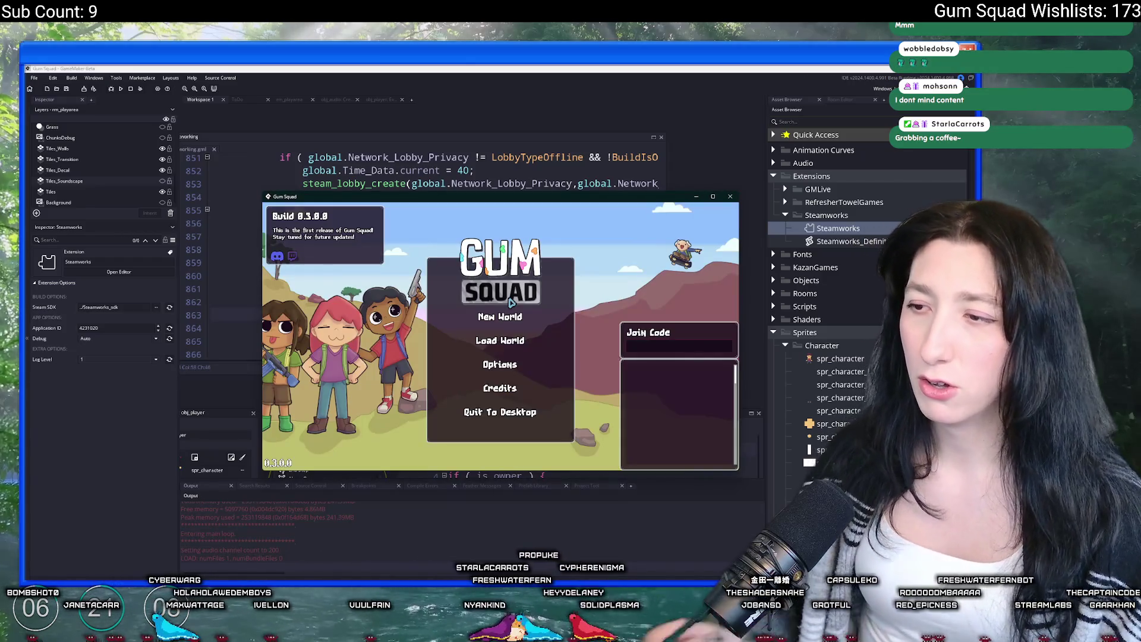
Maximise the Gum Squad window and create a New World lobby
double_click(516, 205)
left_click(532, 282)
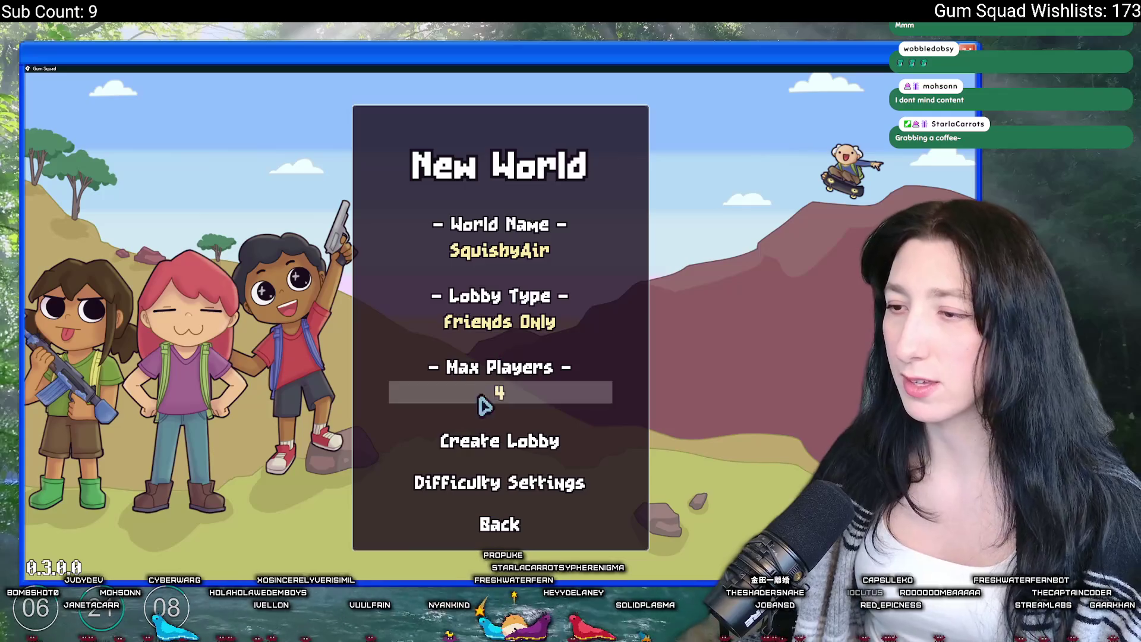
left_click(481, 447)
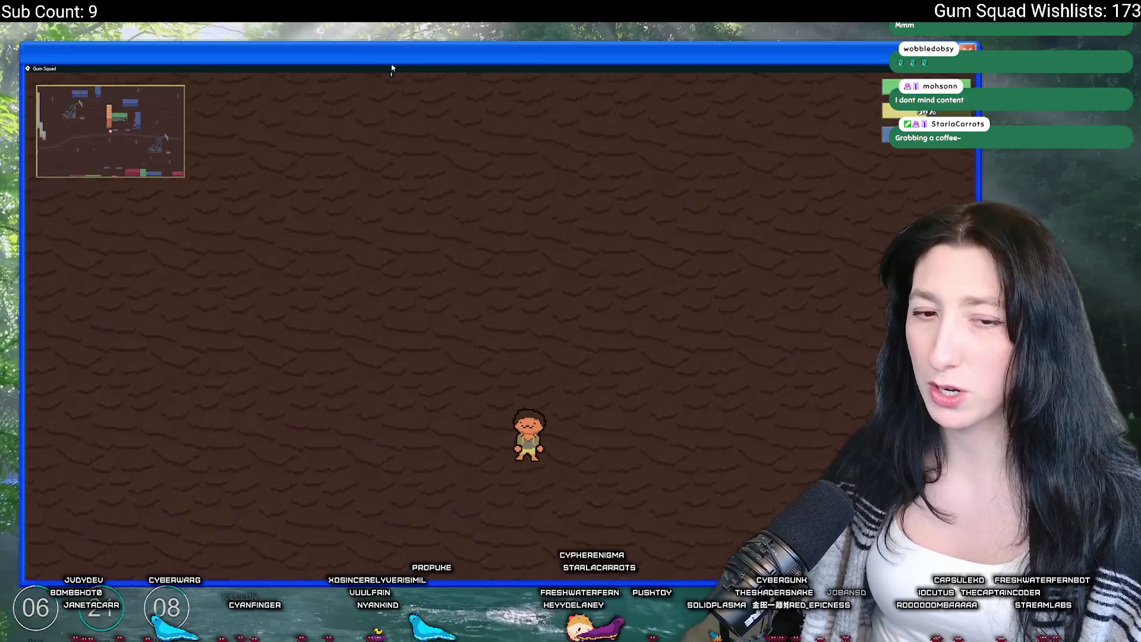
Walk the character around with W, A and D, then close the game with Alt+F4
key("w")
key("a")
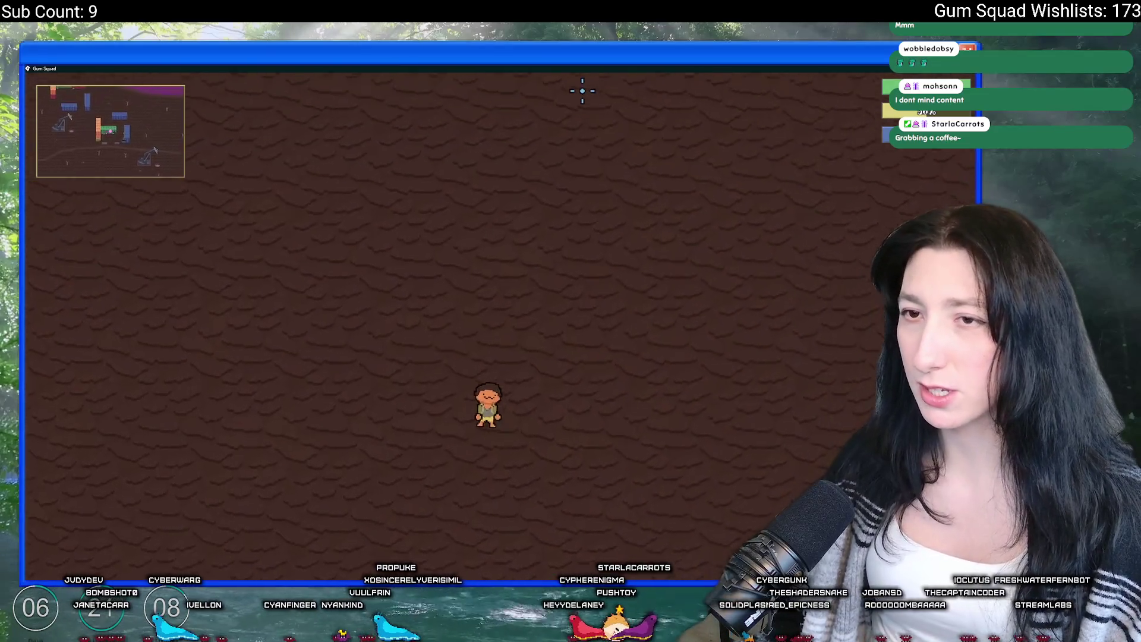
key("d")
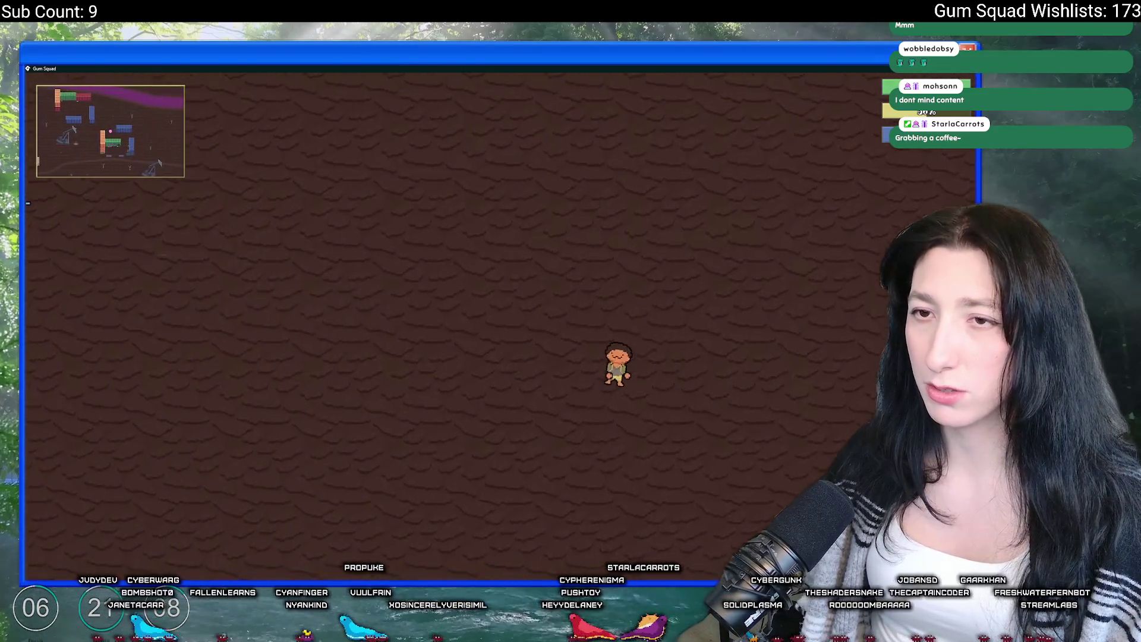
key("a")
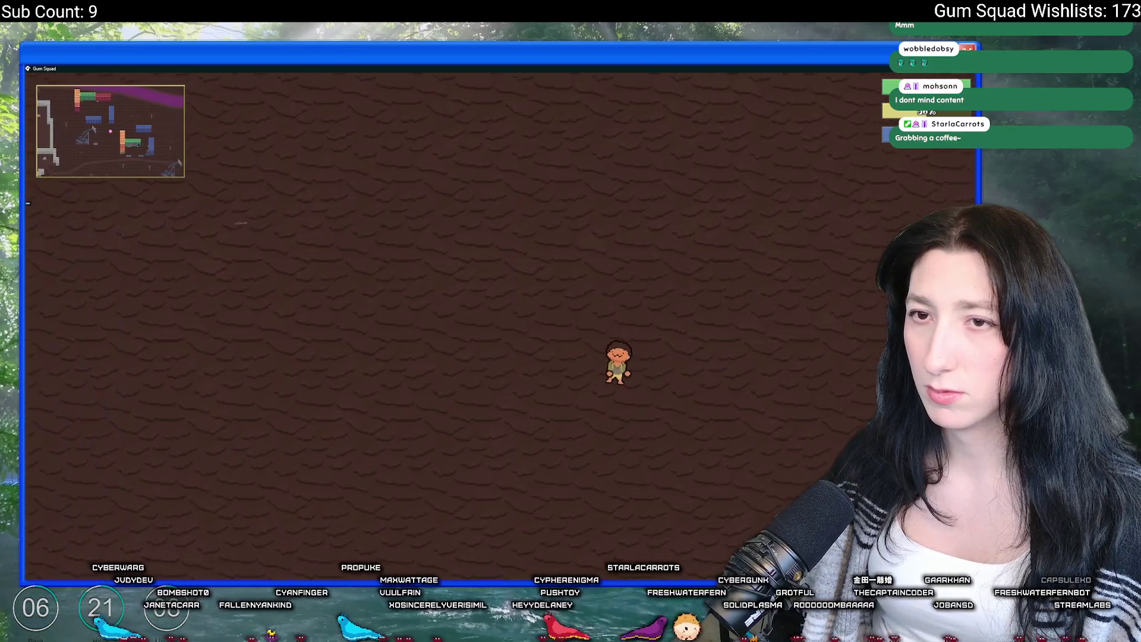
key("alt+F4")
scroll(523, 203, "up", 2)
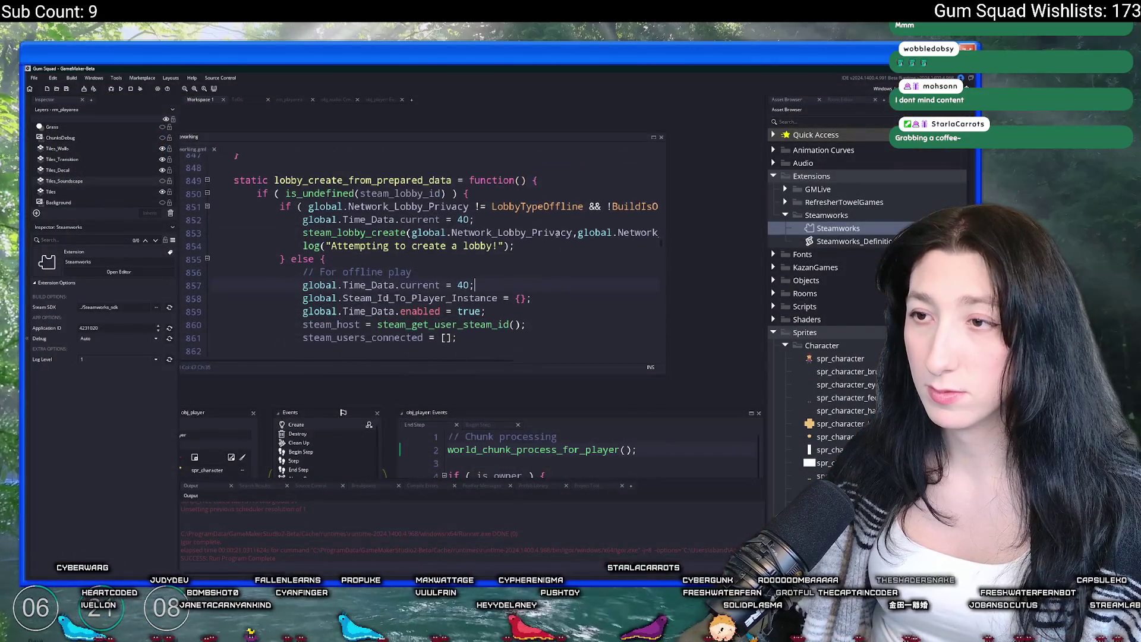
Search the whole project for the instance_destroy(obj_ui_menu_connecting) line
scroll(606, 242, "down", 1)
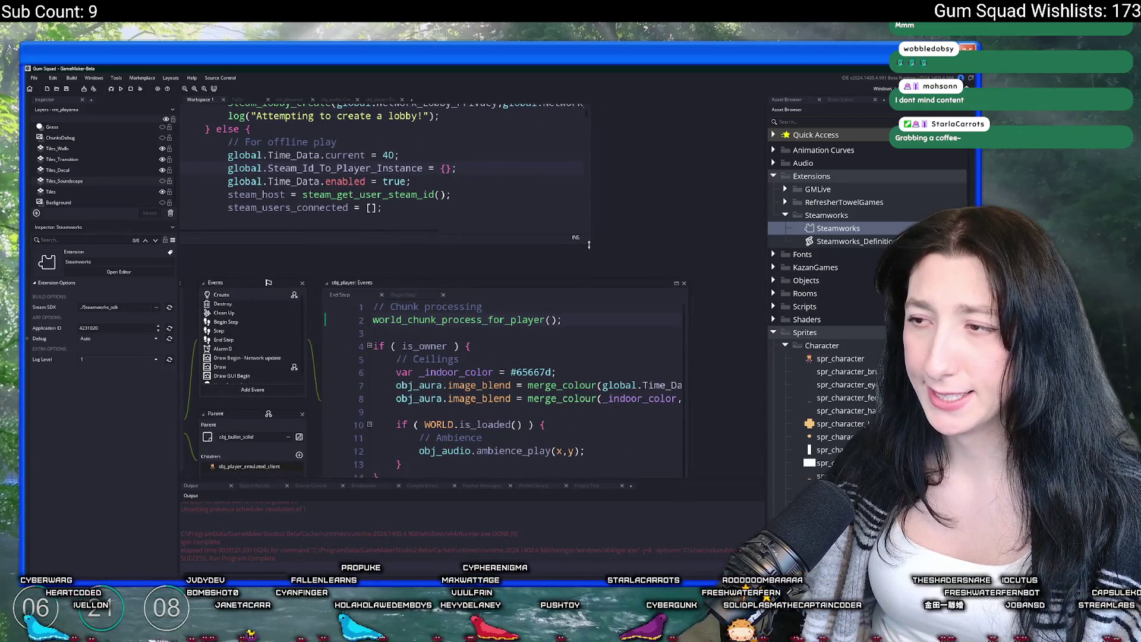
mouse_move(590, 245)
left_mouse_down()
mouse_move(647, 333)
mouse_move(707, 357)
left_mouse_up()
scroll(523, 363, "up", 3)
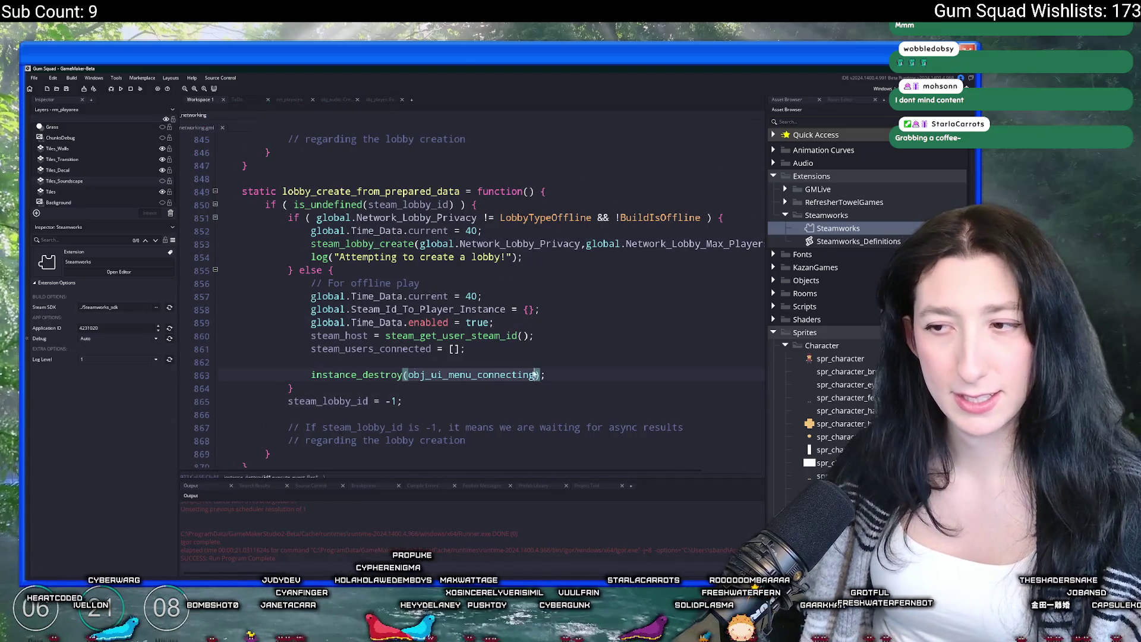
left_click(313, 375)
key("shift+End")
key("ctrl+shift+f")
key("Return")
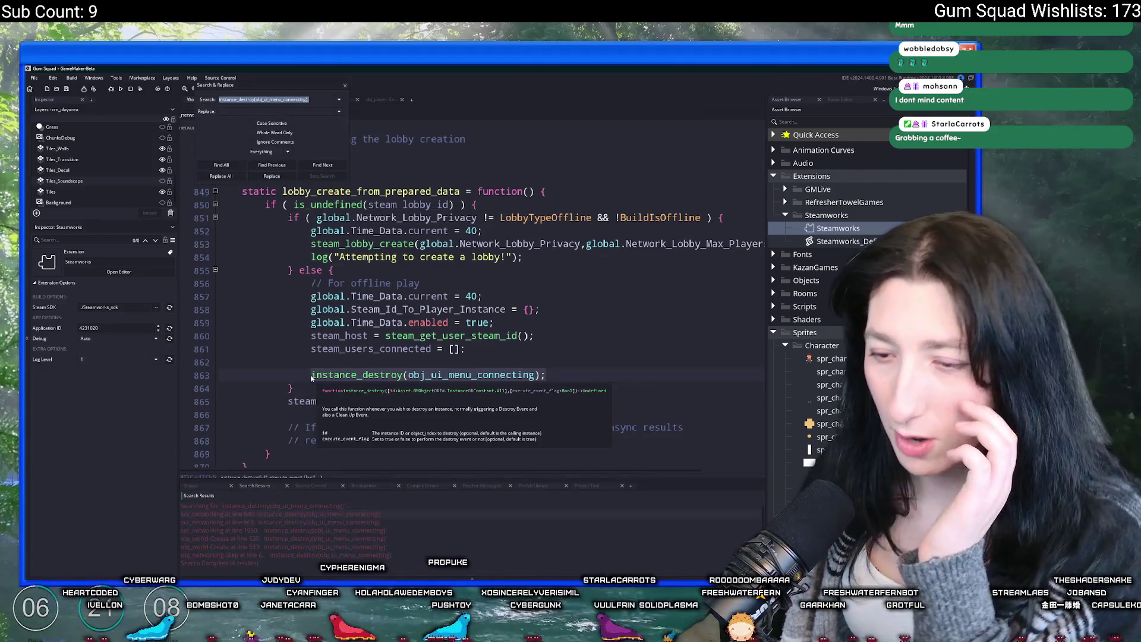
Delete instance_destroy(obj_ui_menu_connecting) from both lobby functions' offline branches
double_click(226, 538)
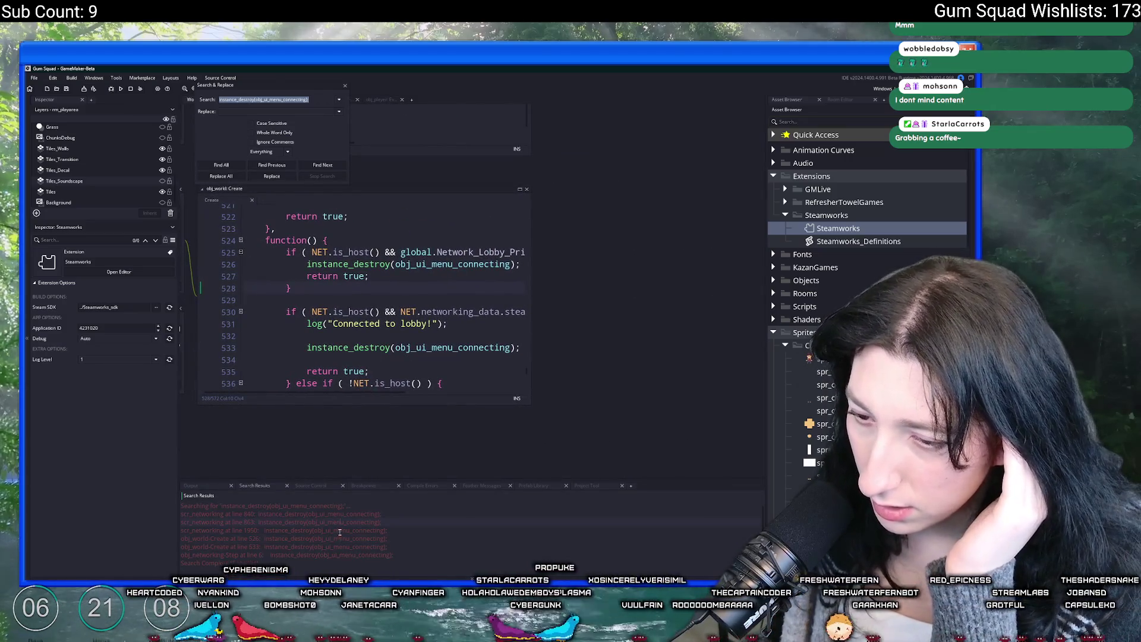
left_click_drag(574, 360, 587, 325)
key("BackSpace")
scroll(568, 342, "up", 8)
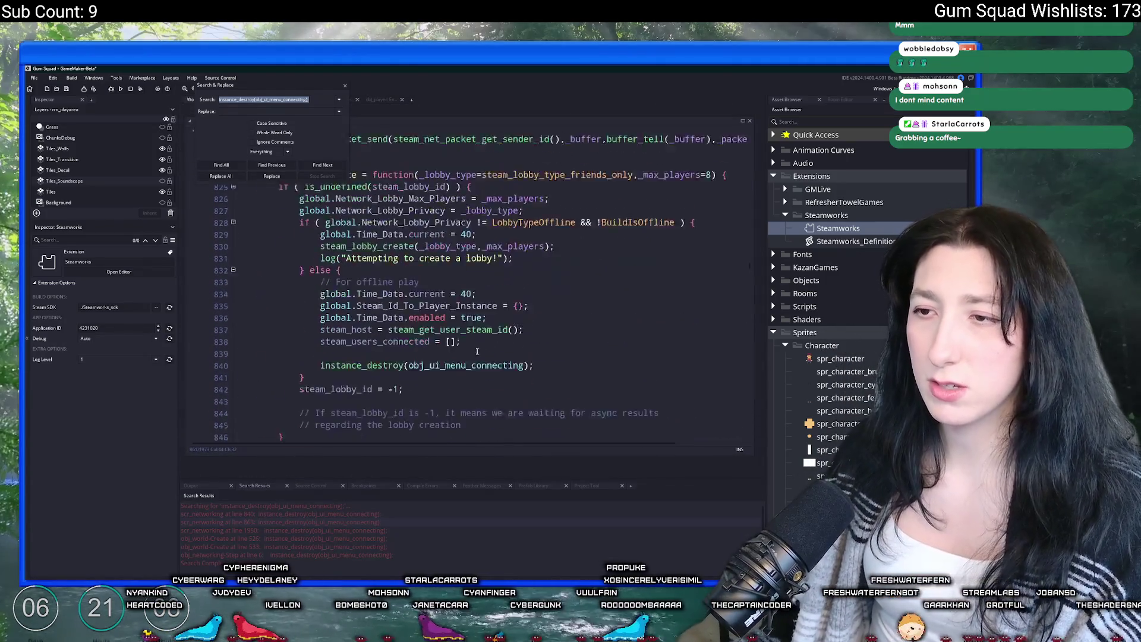
left_click_drag(542, 365, 550, 340)
key("BackSpace")
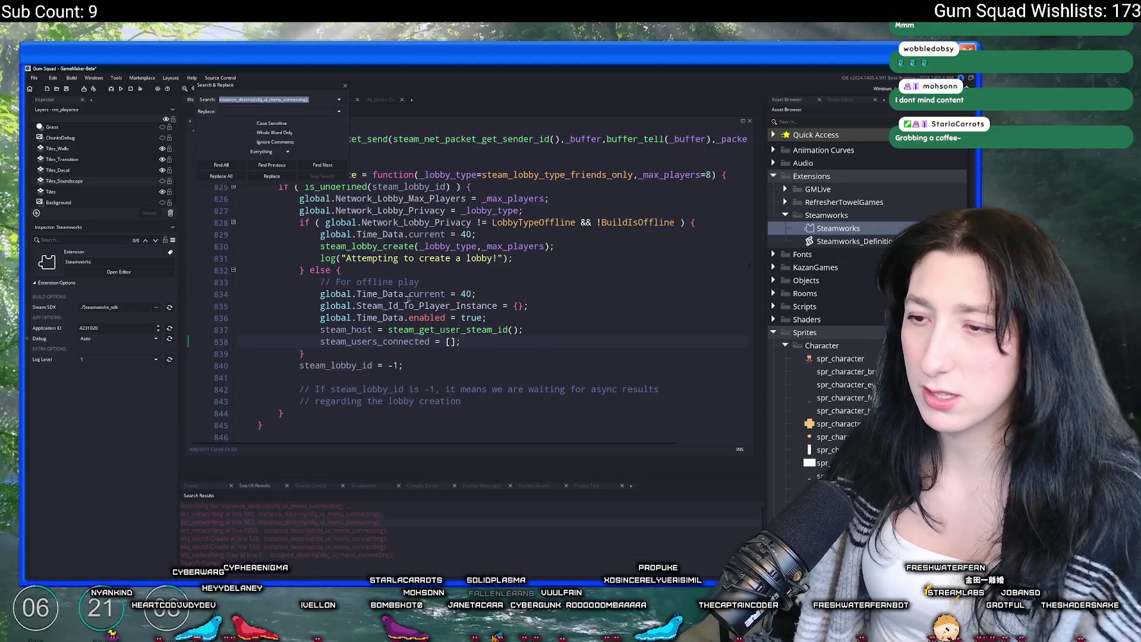
Close the search window and inspect the BuildIsOffline condition on line 828
double_click(358, 330)
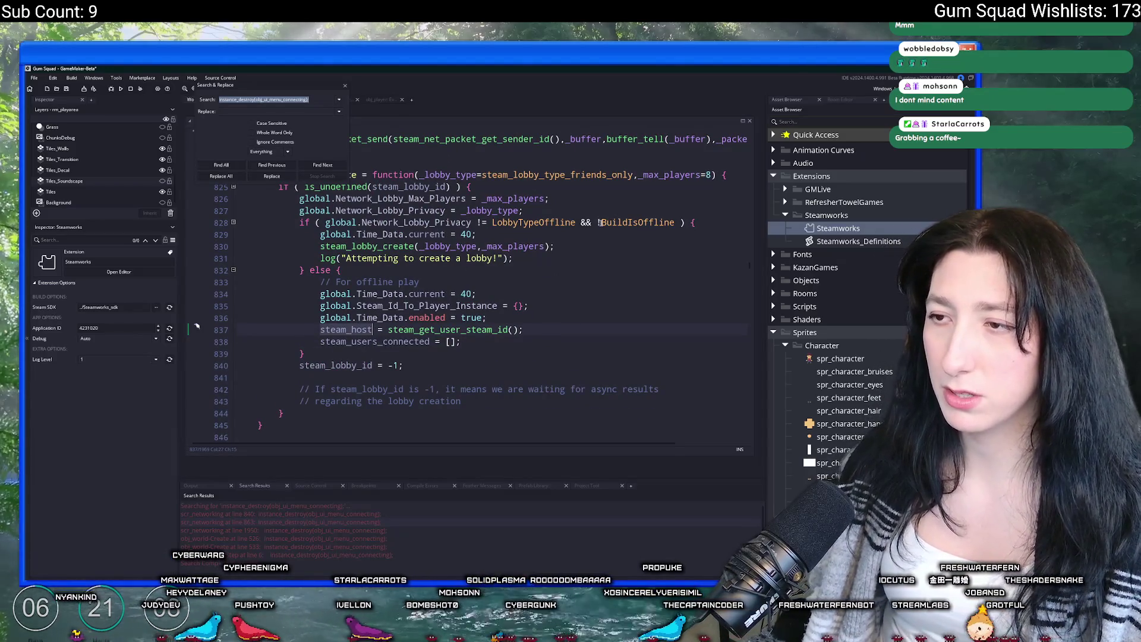
left_click_drag(674, 223, 325, 223)
left_click(325, 222)
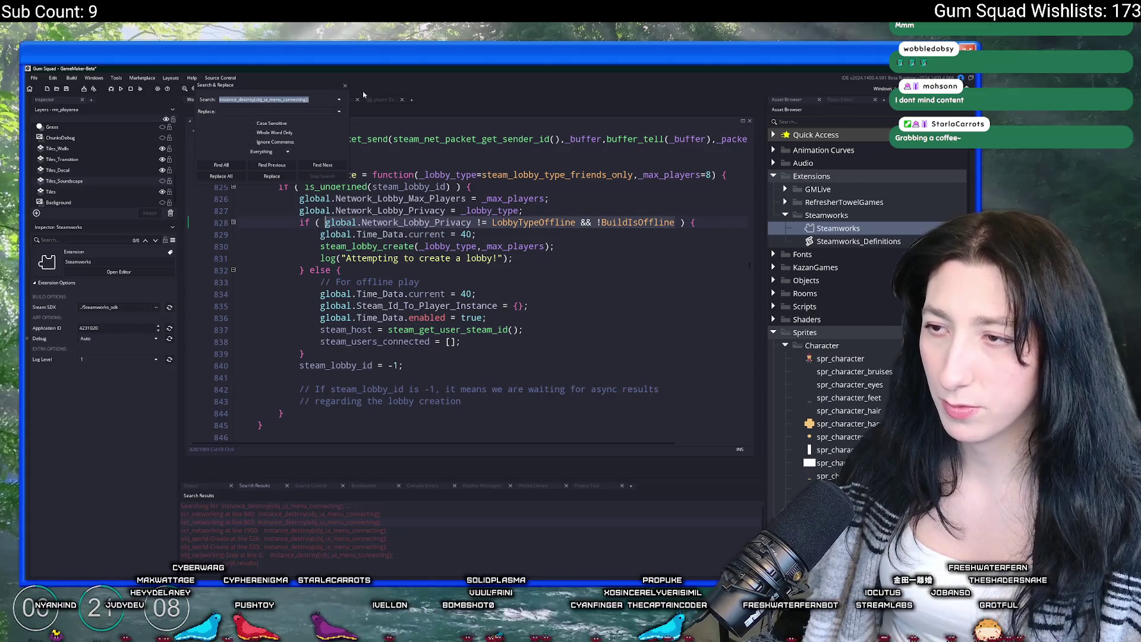
left_click(344, 87)
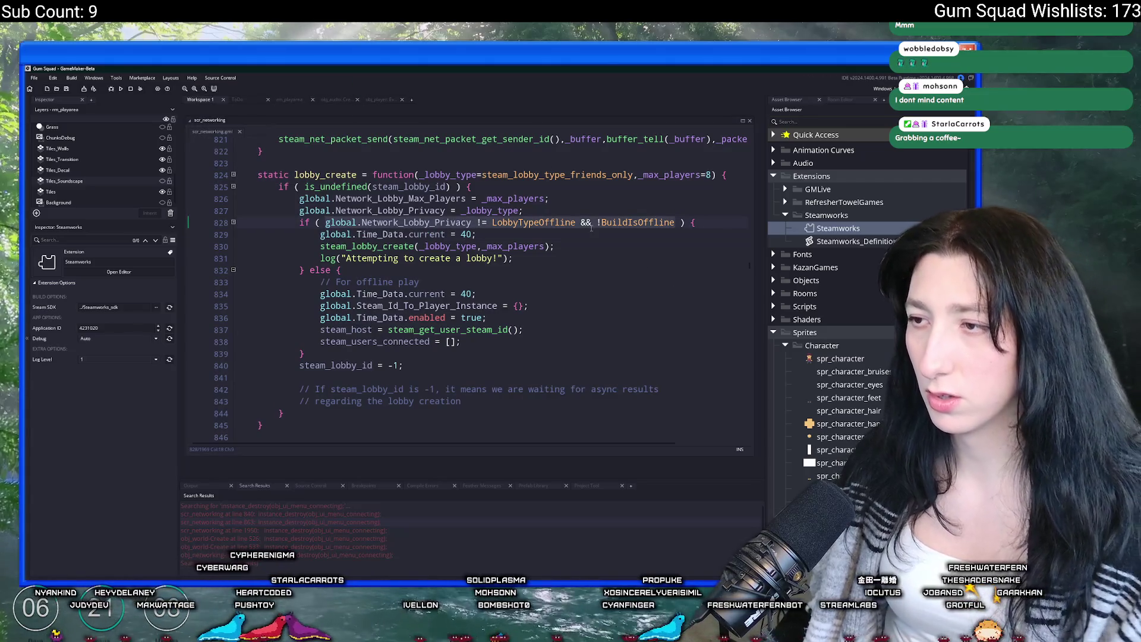
left_click_drag(592, 227, 695, 223)
left_click(582, 222)
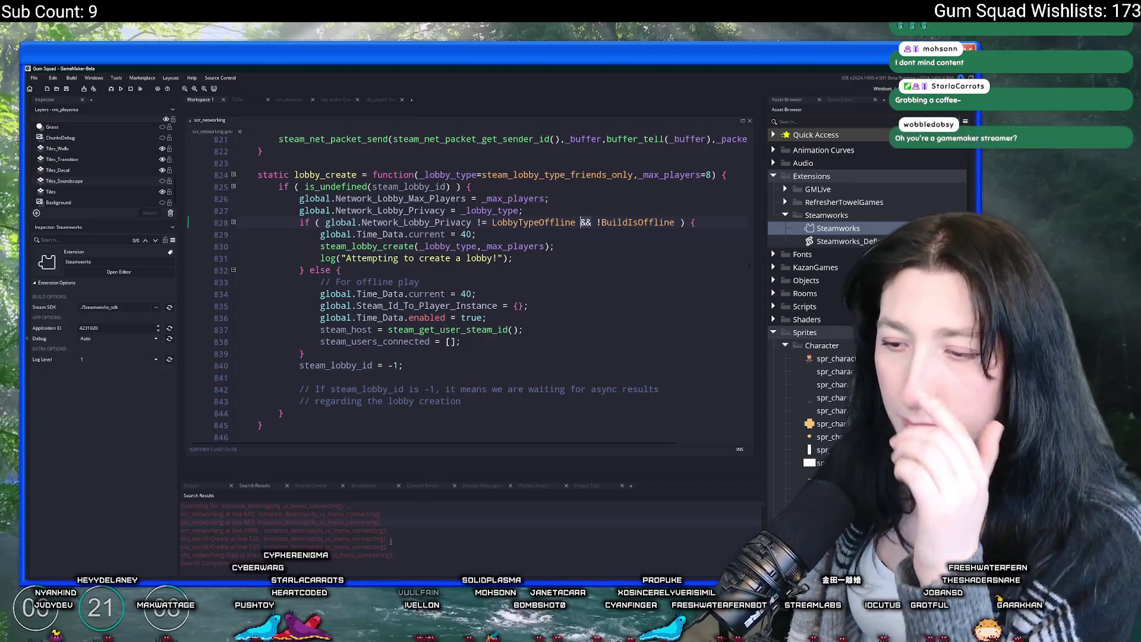
Jump to the obj_world Create event match and add a new line inside the callback
double_click(333, 538)
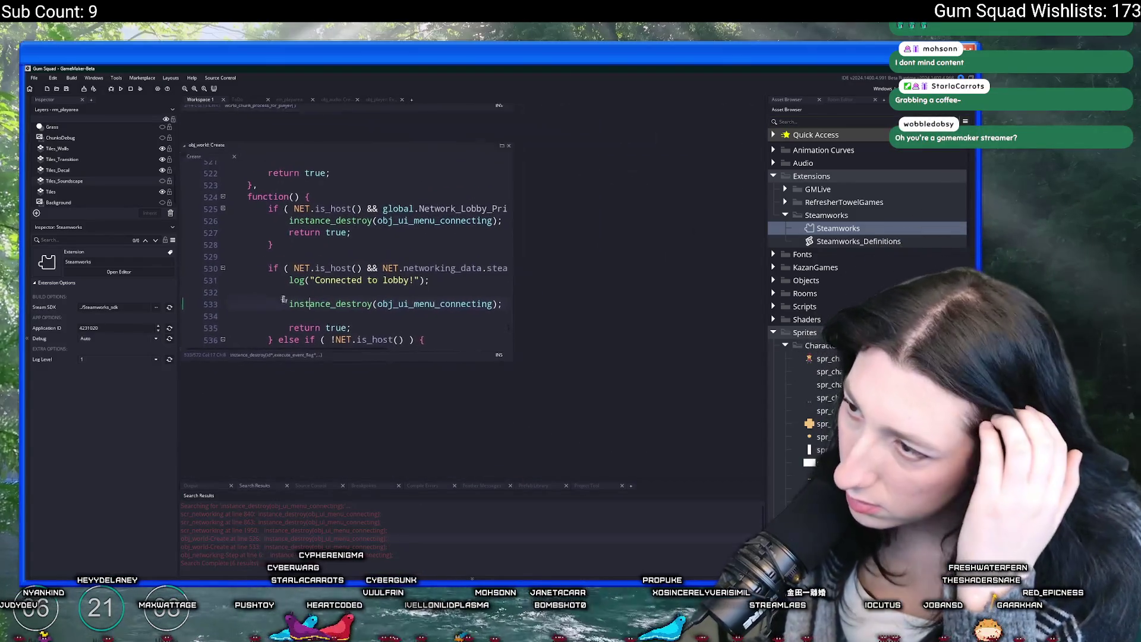
left_click_drag(487, 351, 706, 438)
scroll(472, 255, "up", 2)
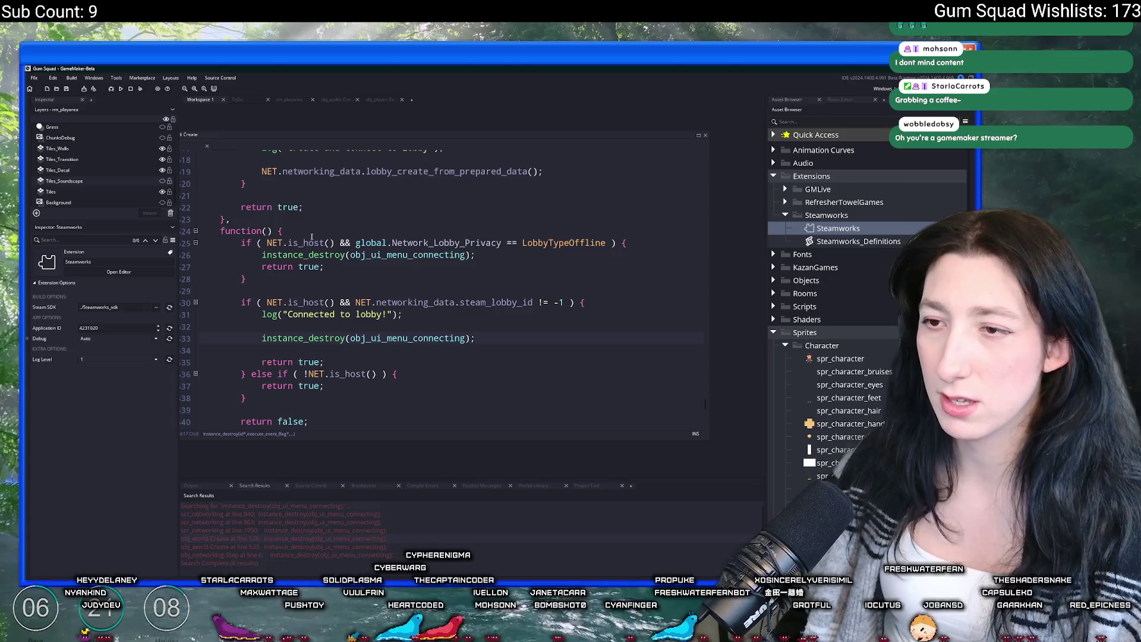
left_click(416, 232)
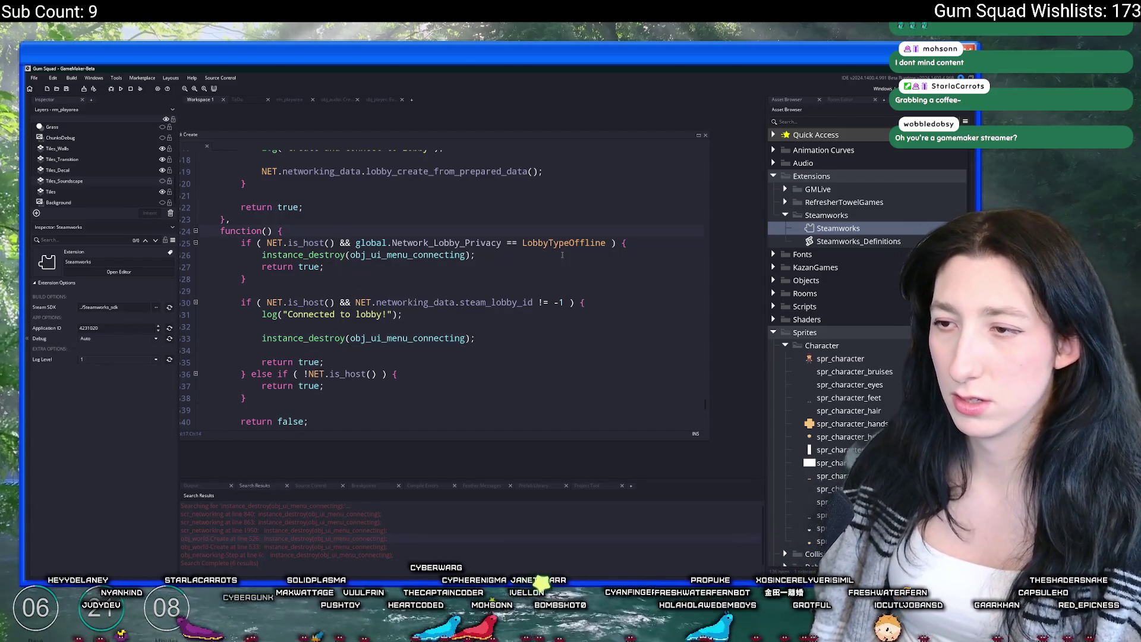
key("Return")
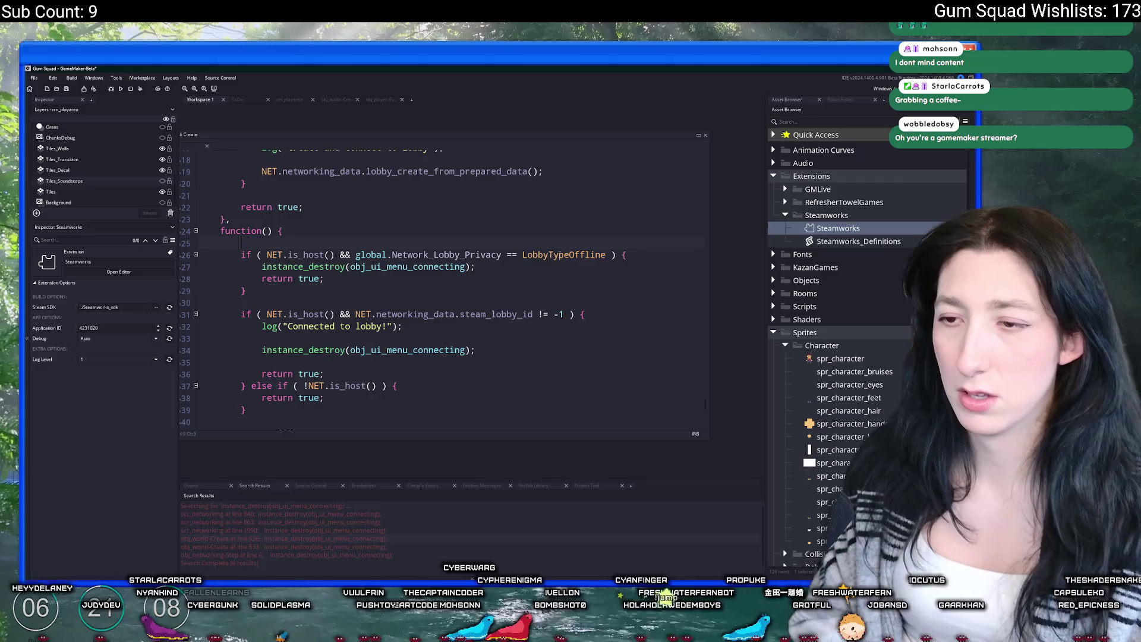
type("if (")
scroll(560, 256, "up", 5)
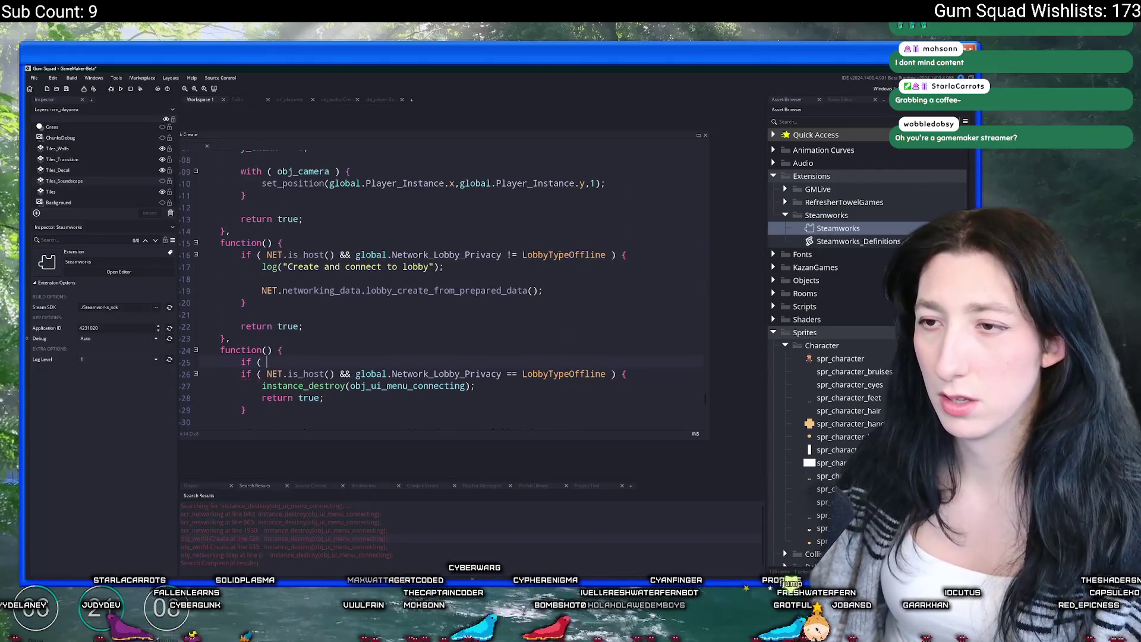
Undo the recent edits and delete the pasted privacy and BuildIsOffline if line
key("ctrl+z")
key("ctrl+z")
key("ctrl+z")
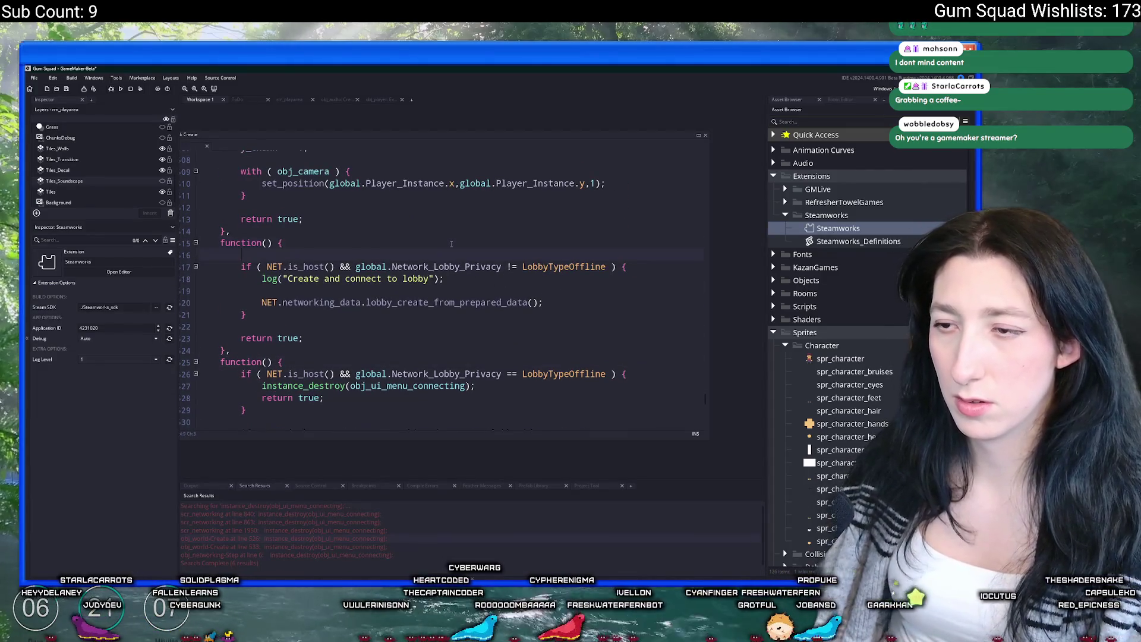
key("ctrl+z")
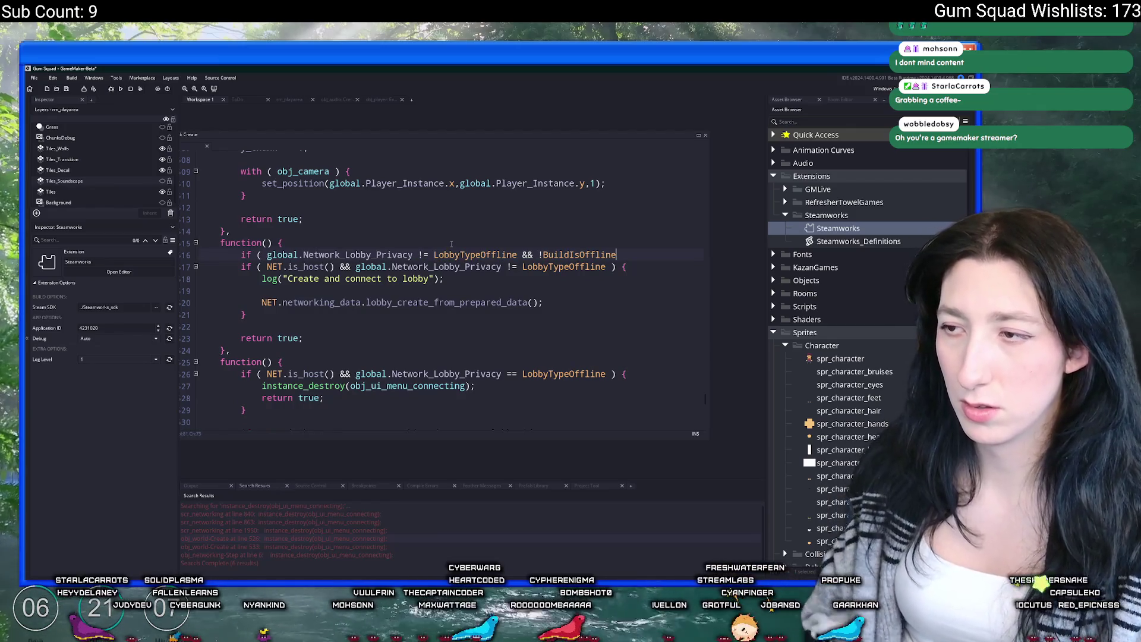
key("ctrl+shift+Left")
key("ctrl+shift+Left")
key("ctrl+shift+Left")
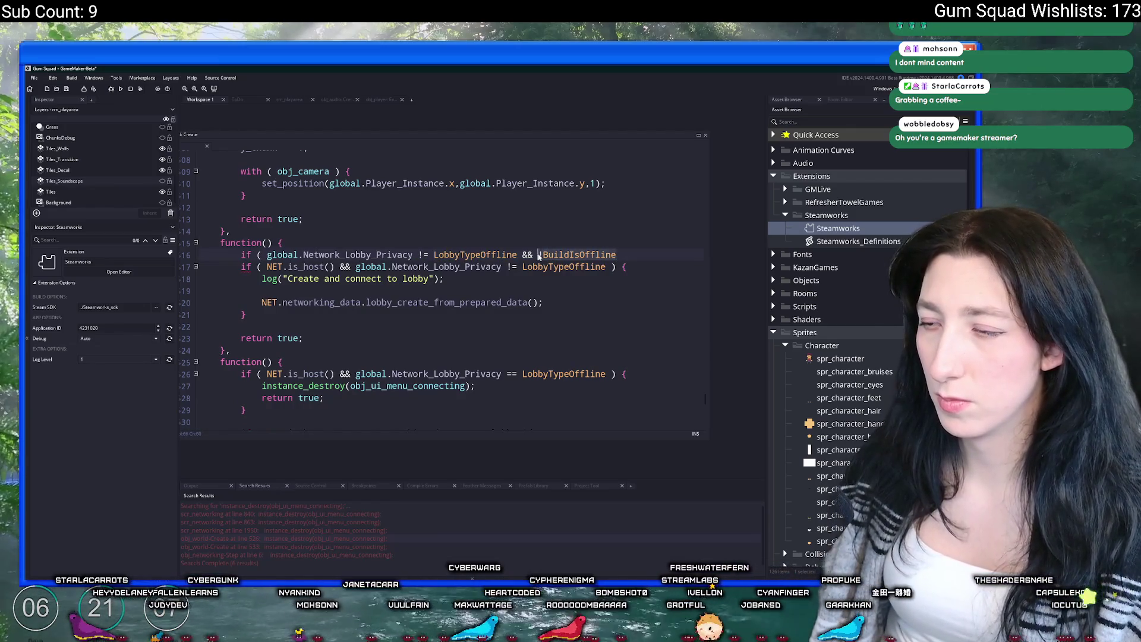
key("BackSpace")
key("ctrl+BackSpace")
key("ctrl+BackSpace")
key("ctrl+BackSpace")
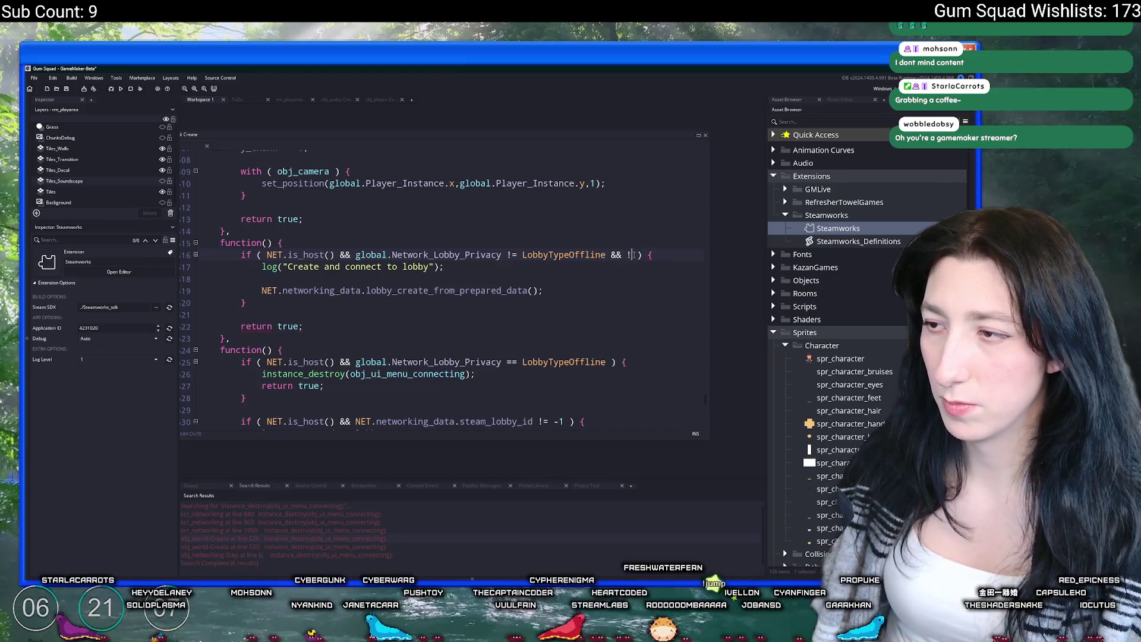
Strip the LobbyTypeOffline privacy and offline checks so the conditions check only NET.is_host()
key("ctrl+shift+Left")
key("ctrl+shift+Left")
key("ctrl+shift+Left")
key("ctrl+shift+Left")
key("ctrl+shift+Left")
key("BackSpace")
key("ctrl+Delete")
key("ctrl+Delete")
key("ctrl+Delete")
scroll(415, 287, "down", 2)
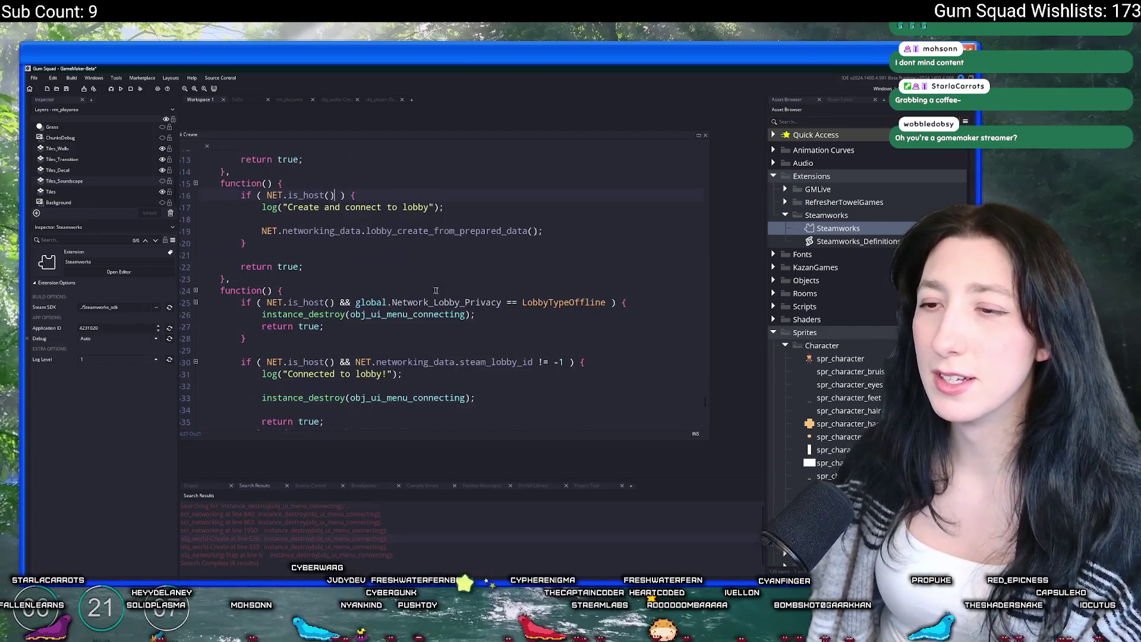
key("ctrl+shift+Left")
key("ctrl+shift+Left")
key("ctrl+shift+Left")
key("ctrl+c")
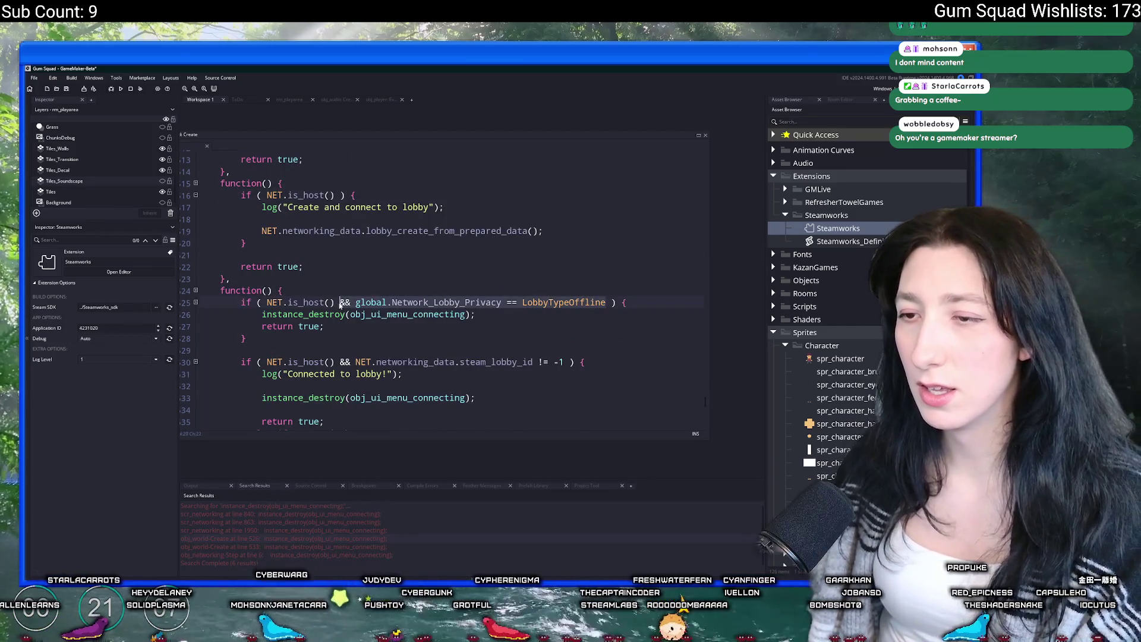
key("BackSpace")
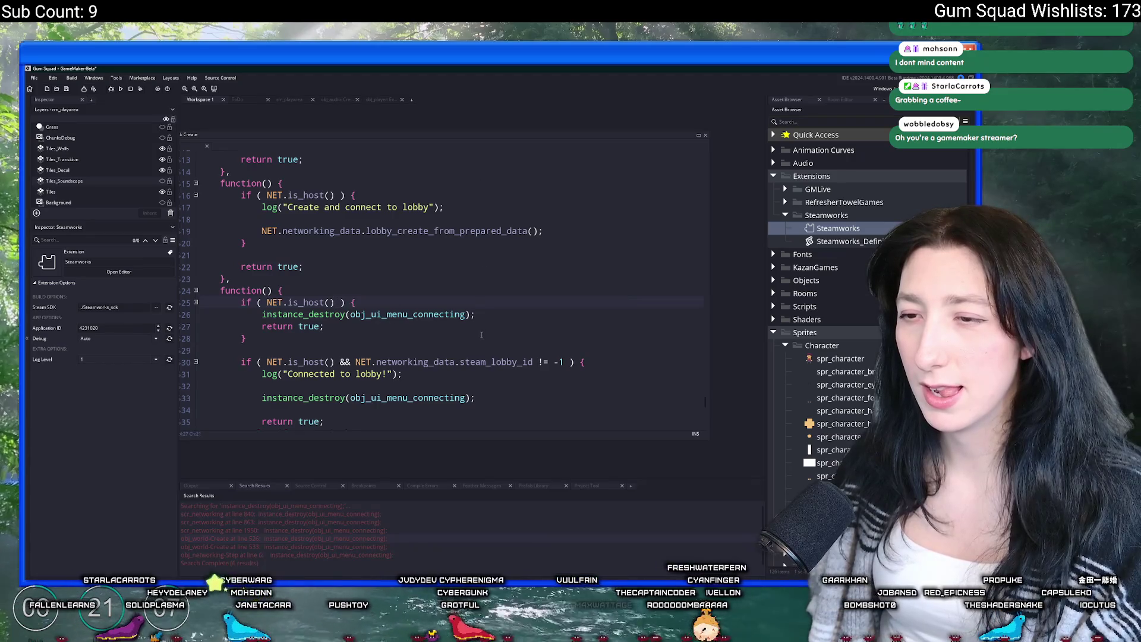
Review the edited code and build and run the game with F5
scroll(482, 335, "down", 2)
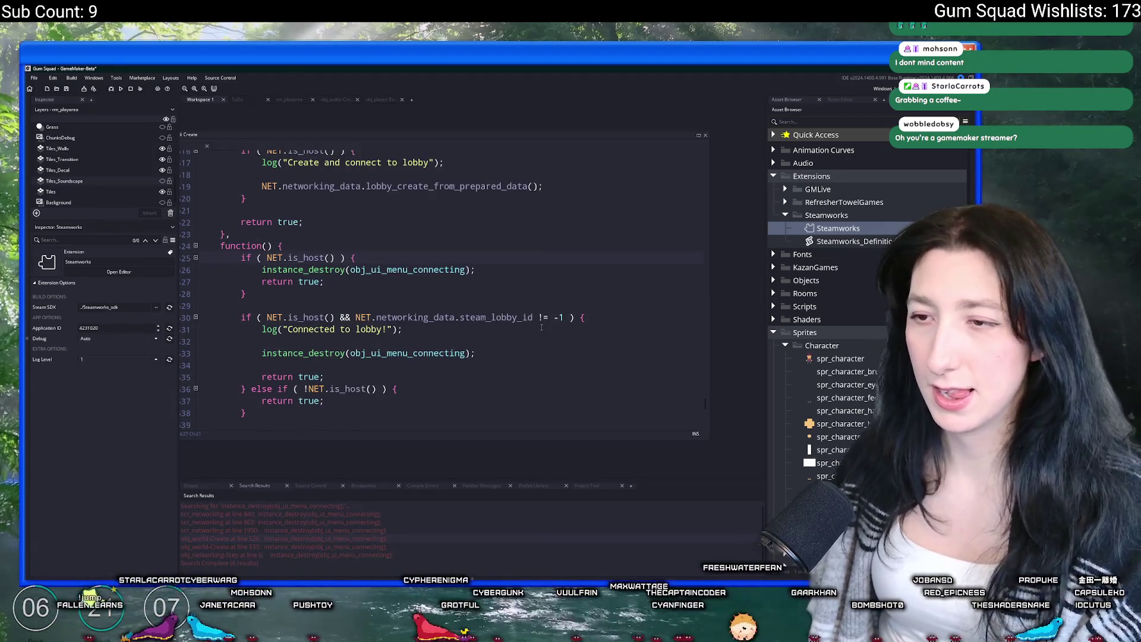
scroll(541, 327, "down", 2)
scroll(439, 310, "up", 1)
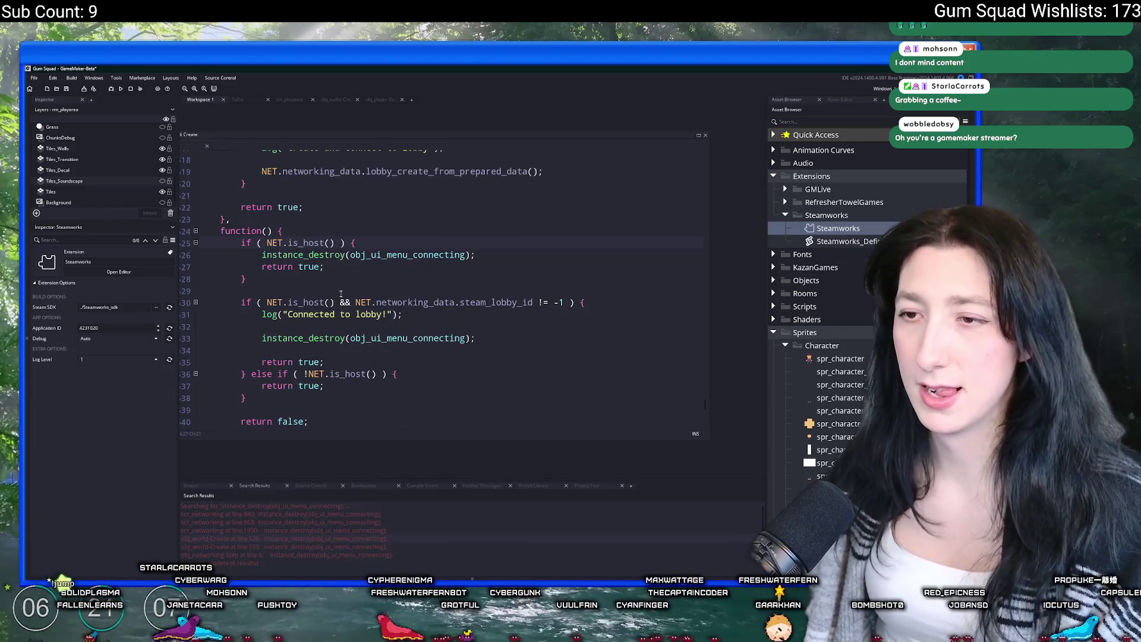
key("F5")
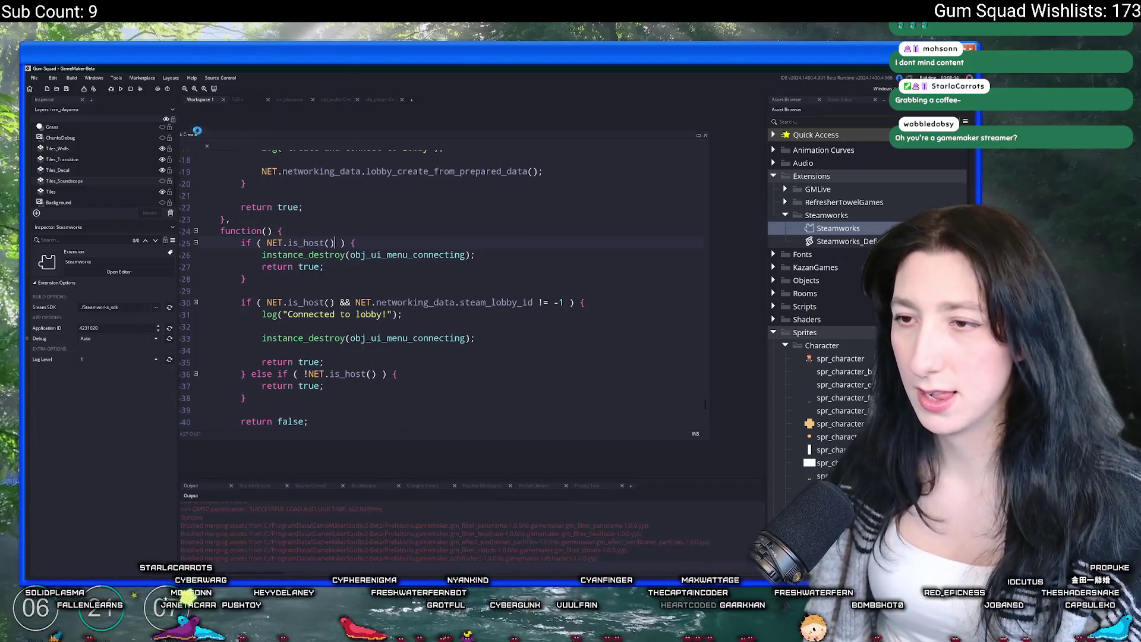
Extend the host check with the LobbyTypeOffline privacy check OR BuildIsOffline
left_click(452, 278)
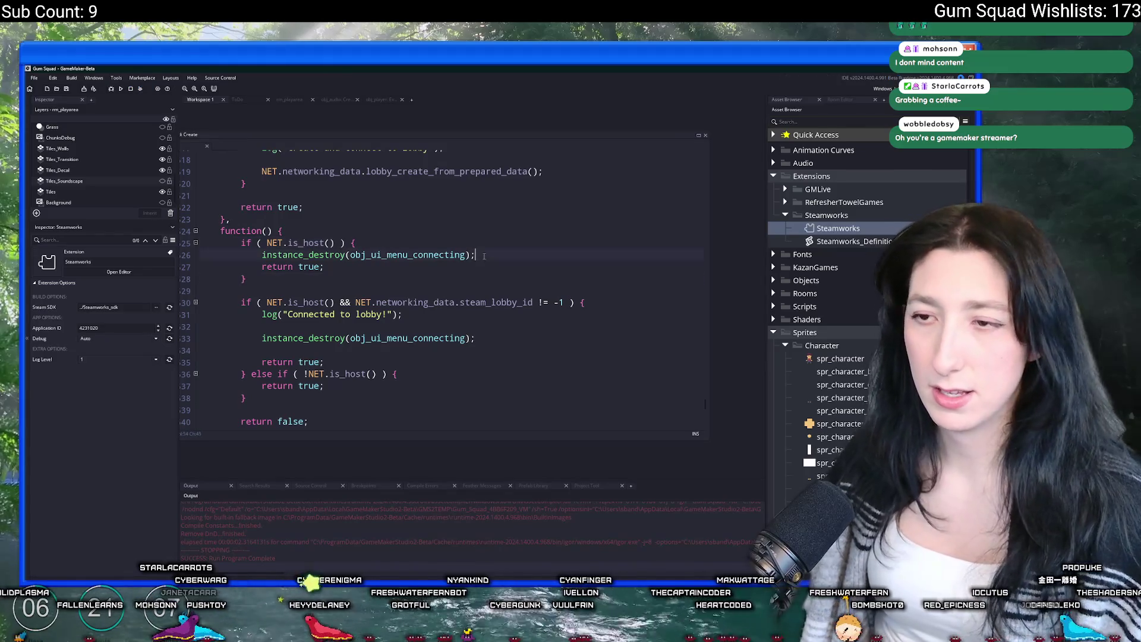
key("ctrl+v")
left_click(484, 256)
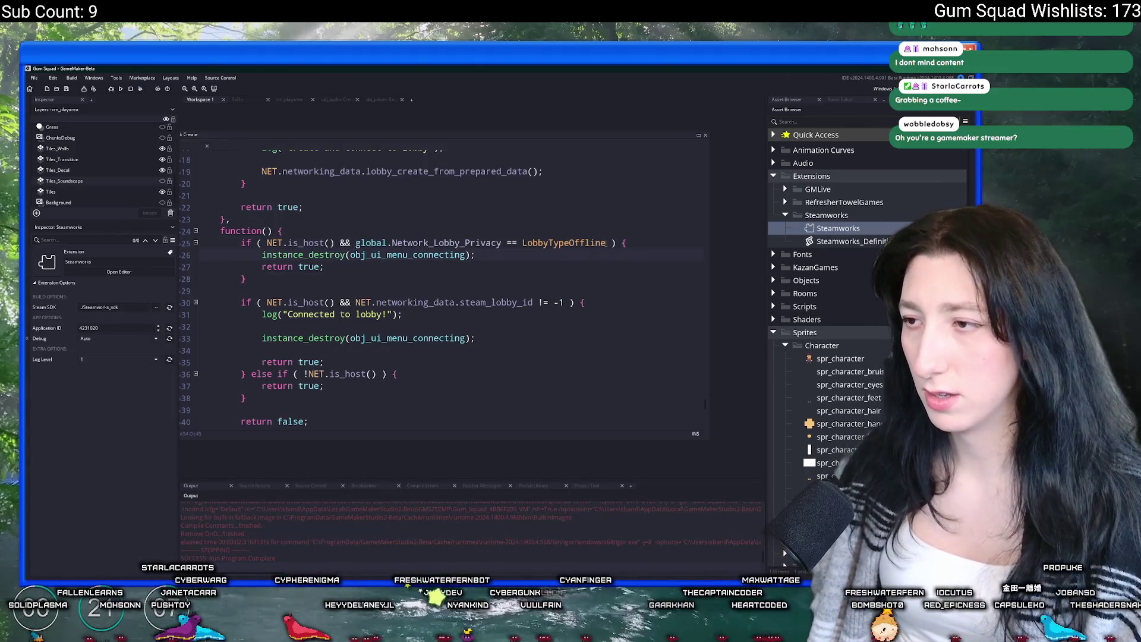
type("!BuildIsOffline")
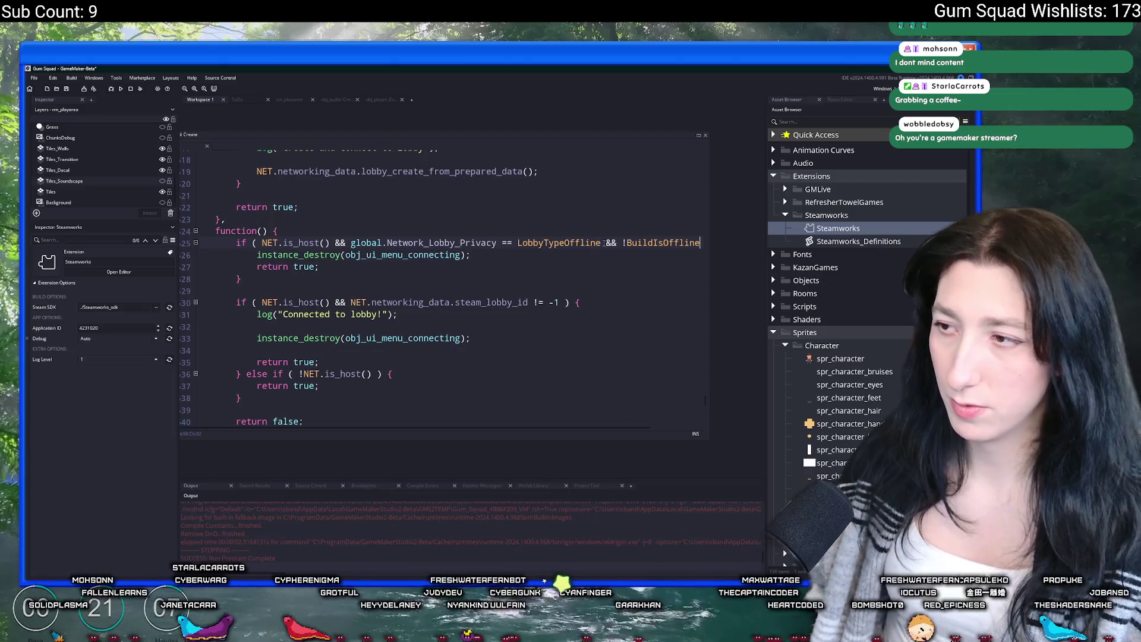
left_click(615, 274)
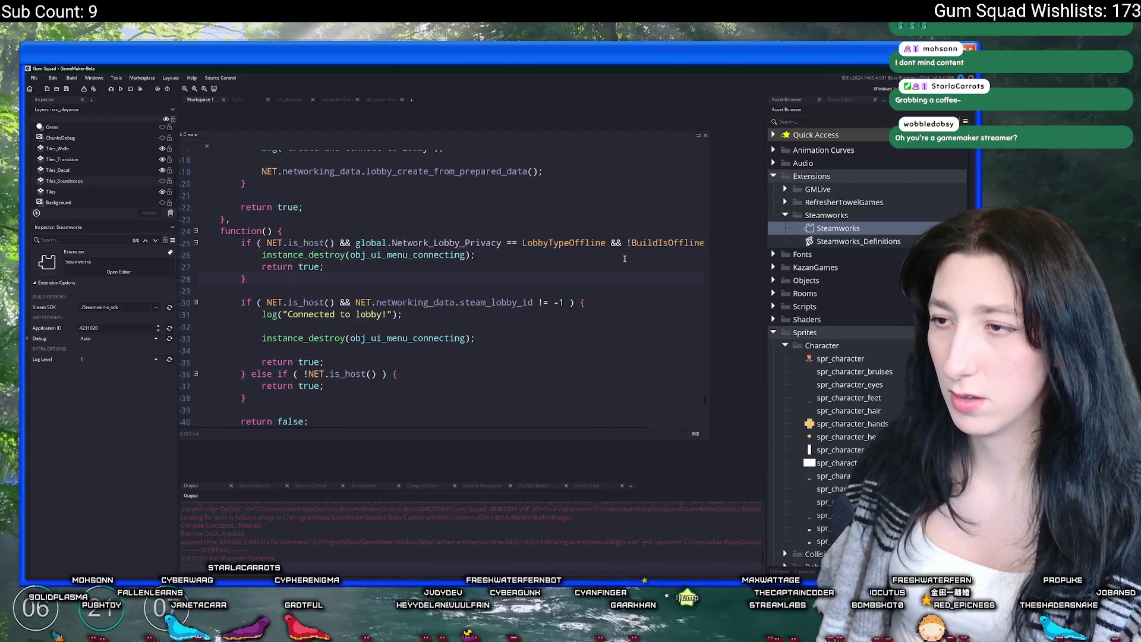
left_click_drag(704, 242, 606, 242)
key("BackSpace")
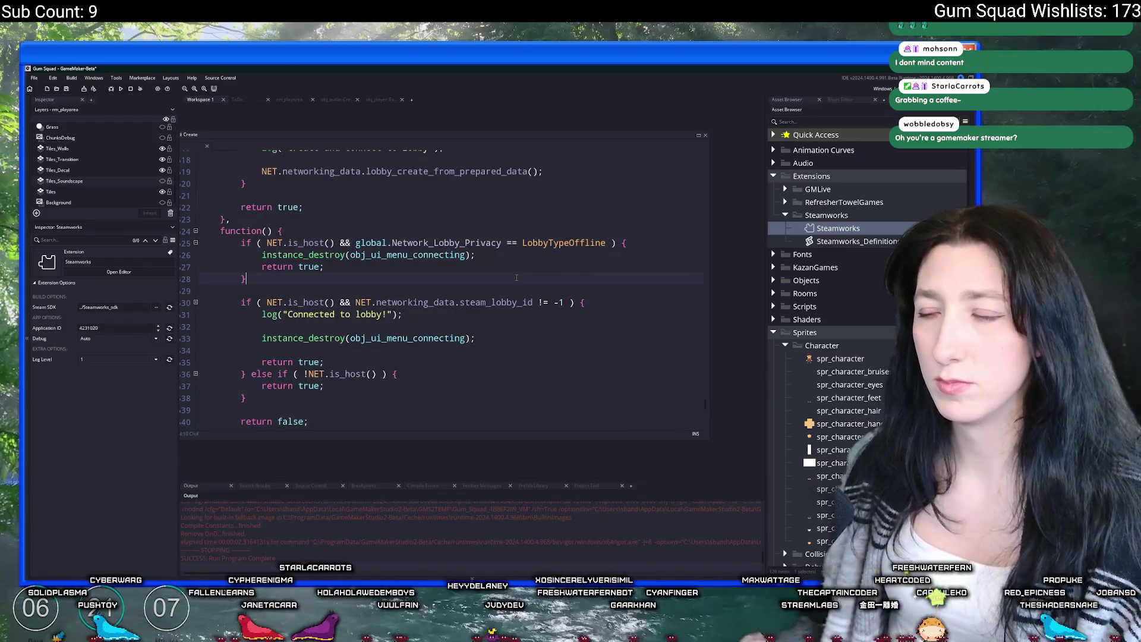
type("!BuildIsOffline")
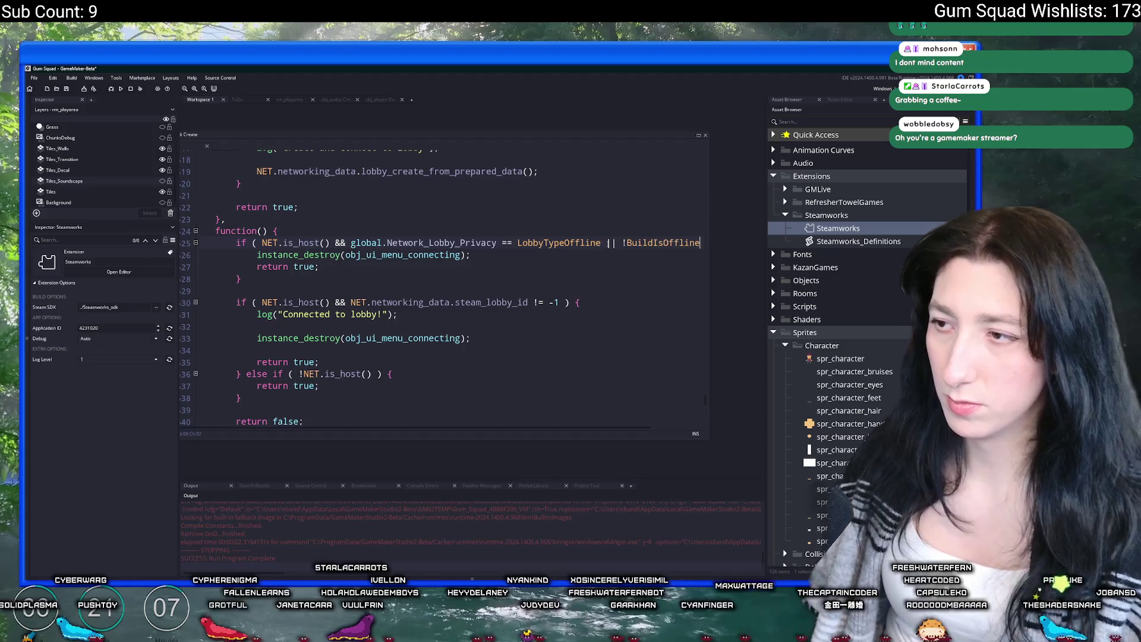
key("BackSpace")
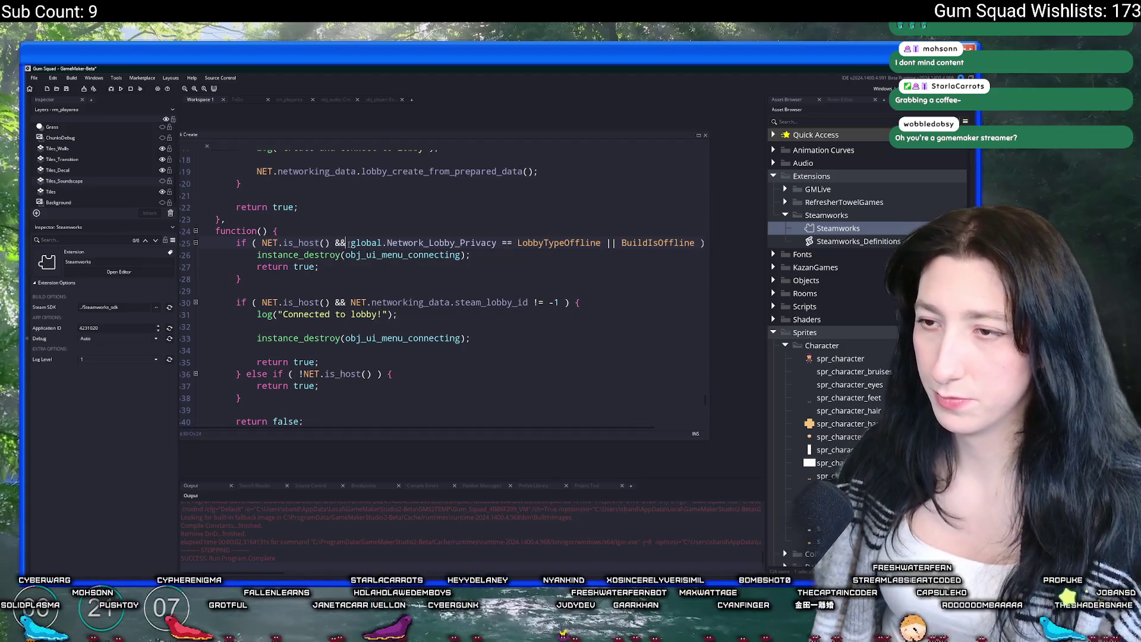
Wrap the privacy and BuildIsOffline checks in parentheses after NET.is_host() &&
left_click(348, 243)
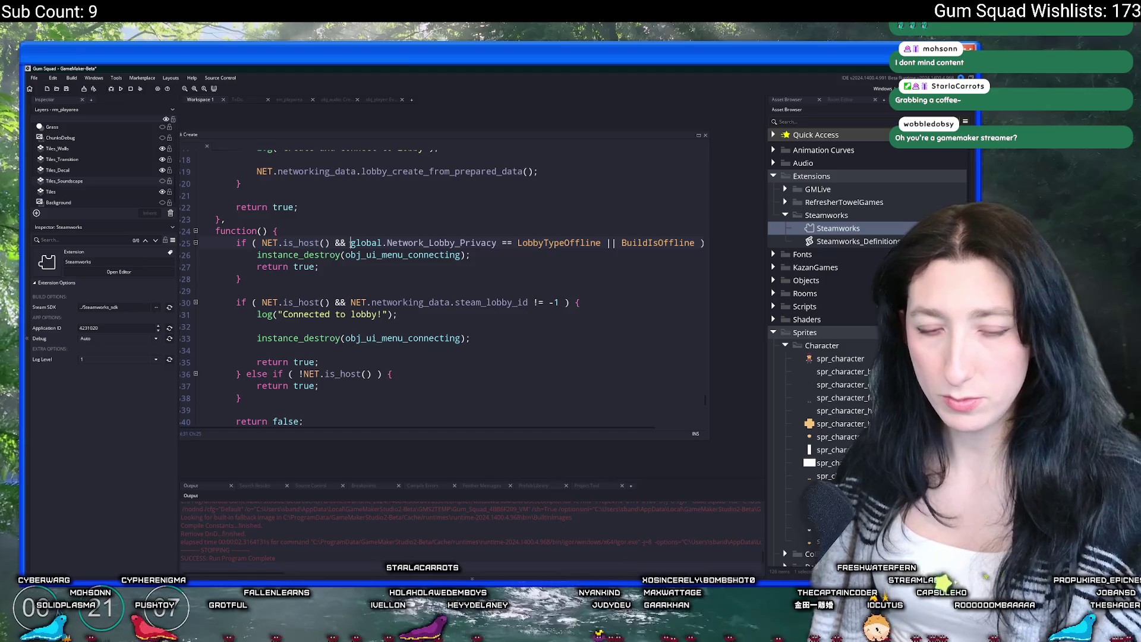
type("(")
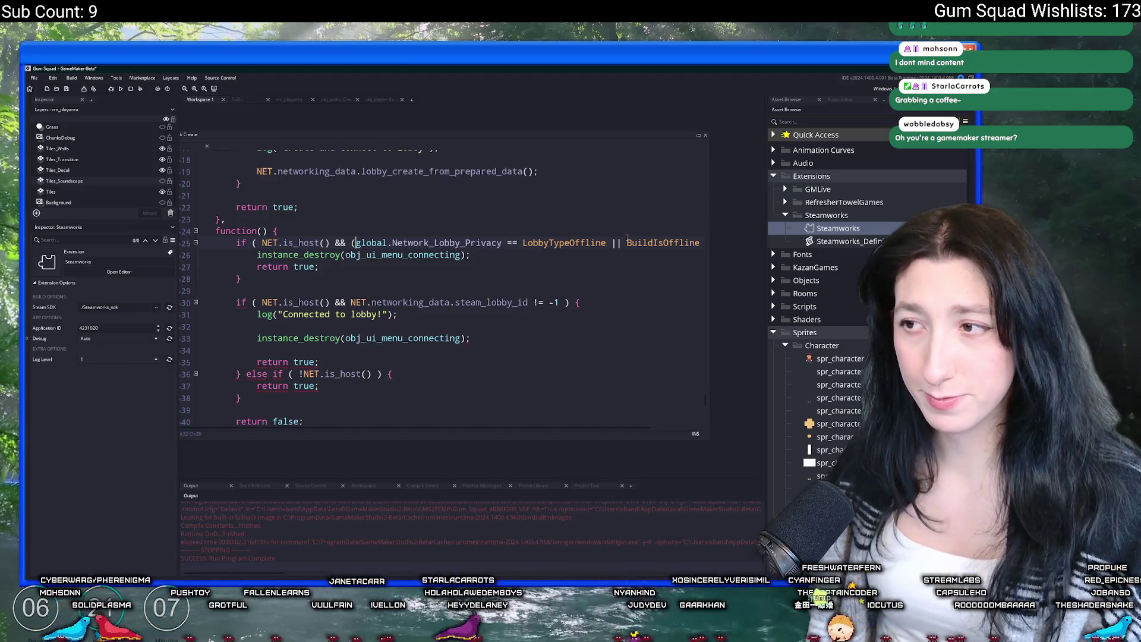
key("End")
left_click(650, 245)
type(")")
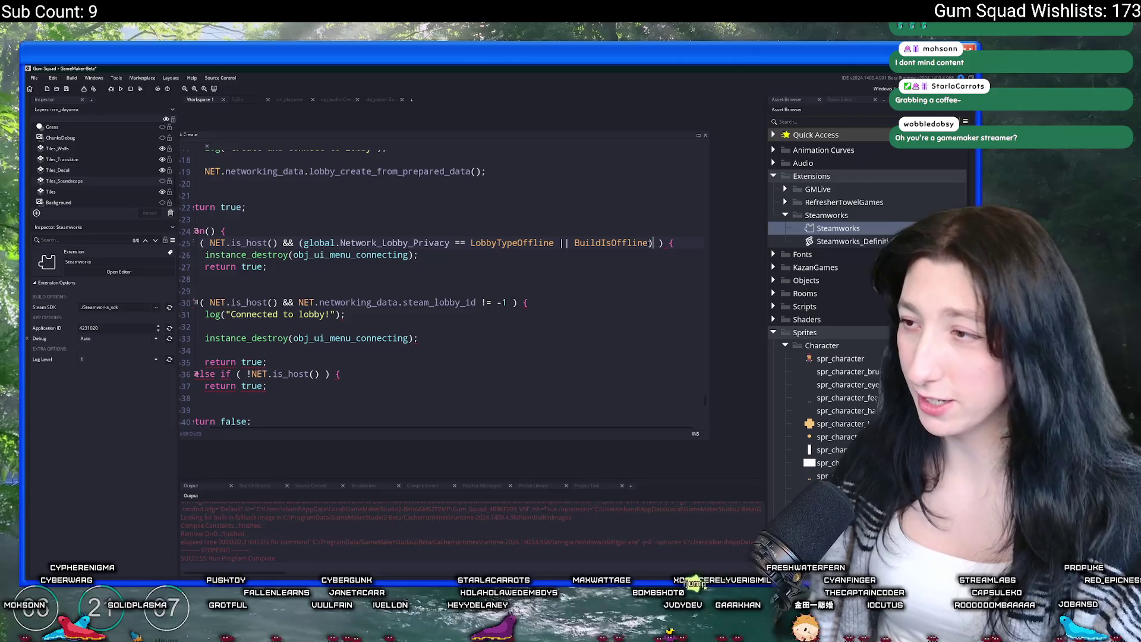
Scroll through the neighbouring callbacks to review the edited host conditions
scroll(357, 217, "up", 3)
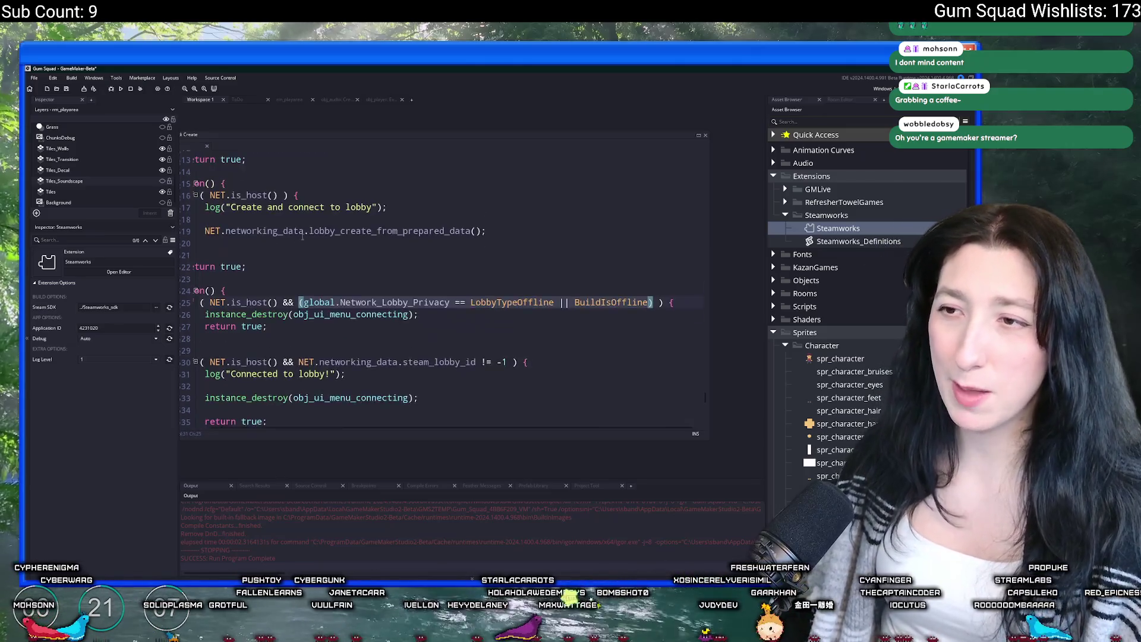
left_click(363, 263)
scroll(380, 250, "up", 3)
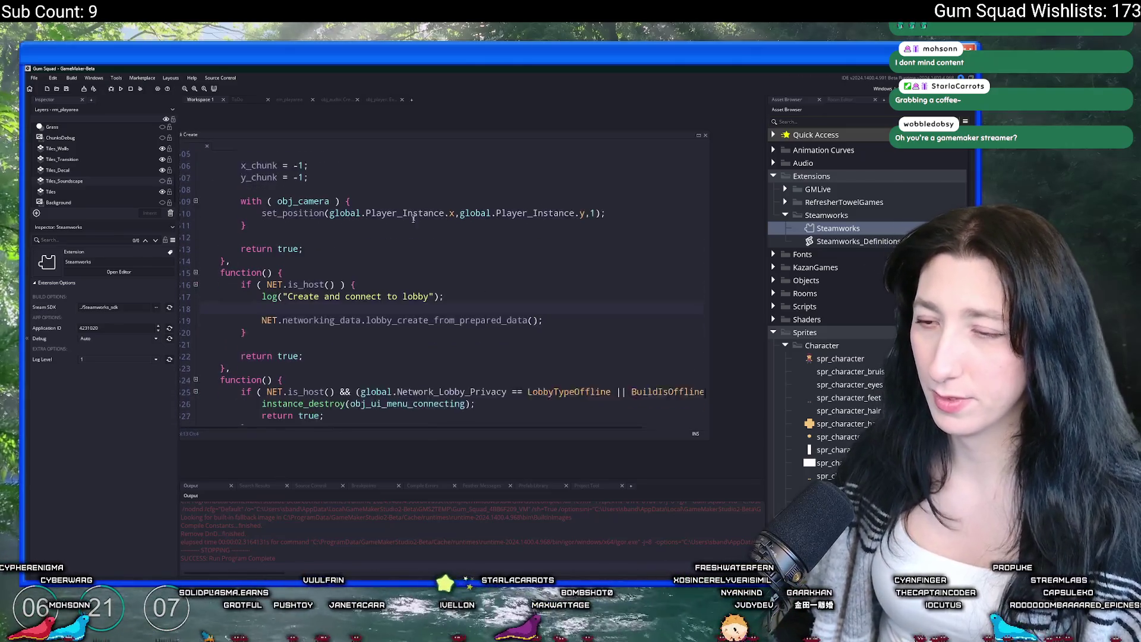
scroll(396, 238, "down", 2)
scroll(395, 262, "down", 2)
left_click(373, 257)
scroll(377, 256, "down", 4)
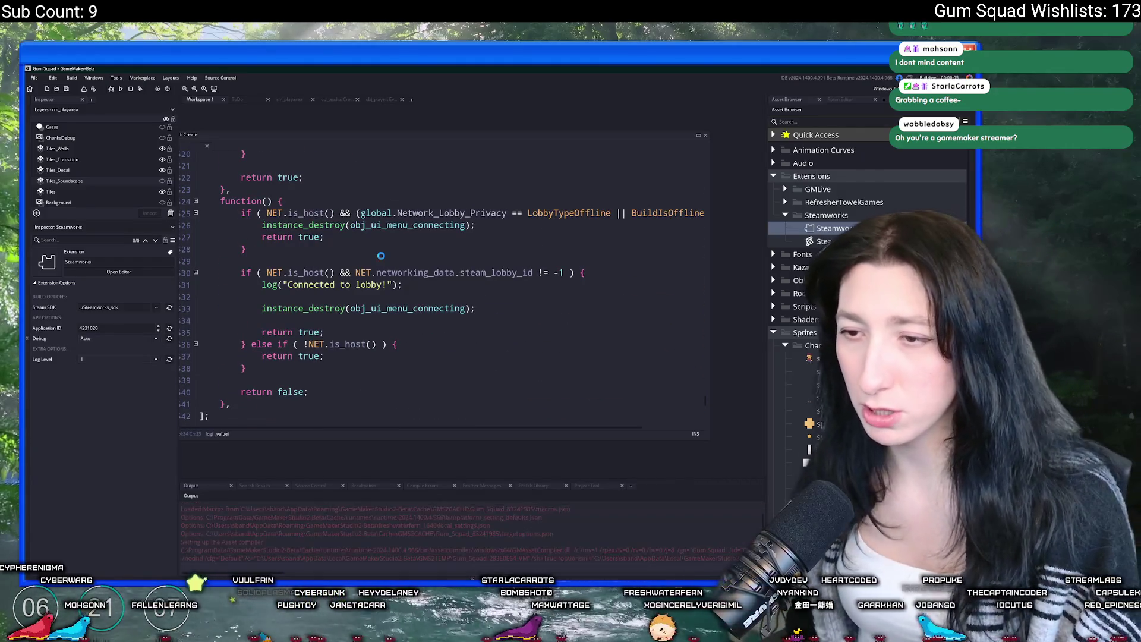
scroll(381, 254, "down", 3)
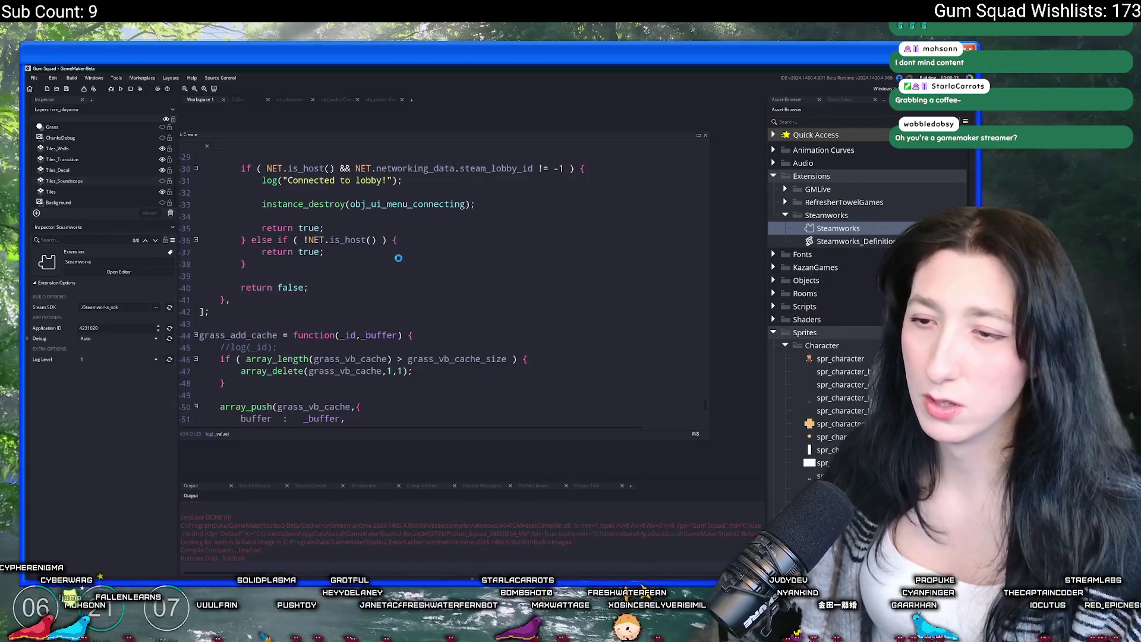
scroll(387, 256, "up", 2)
scroll(386, 278, "up", 1)
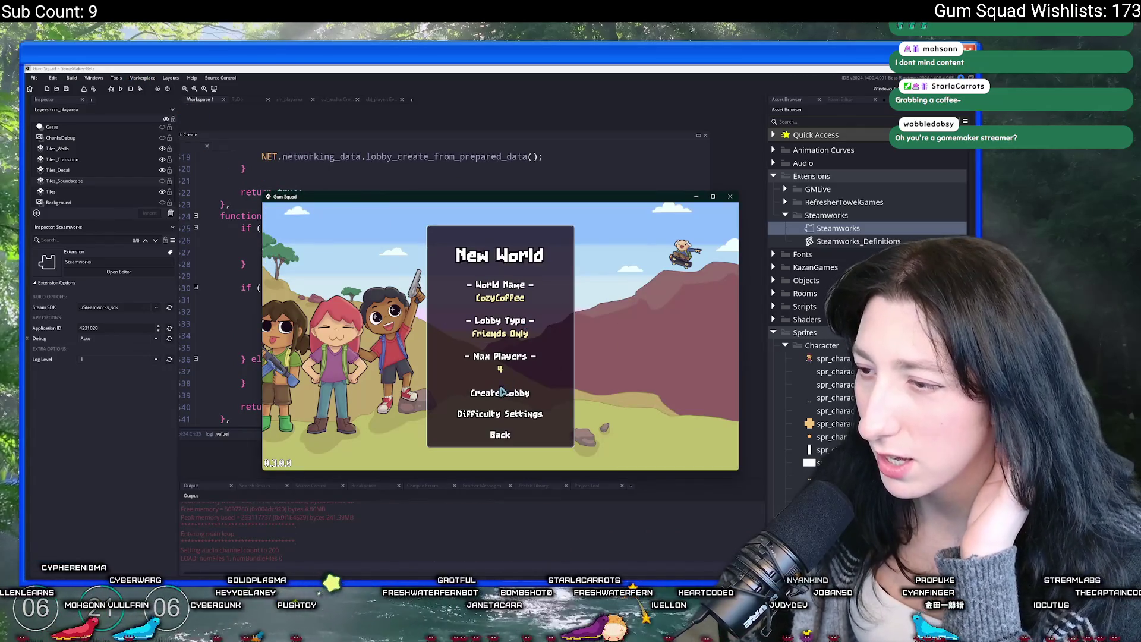
Create the lobby and enter the world fullscreen, then save and quit from the pause menu
left_click(501, 393)
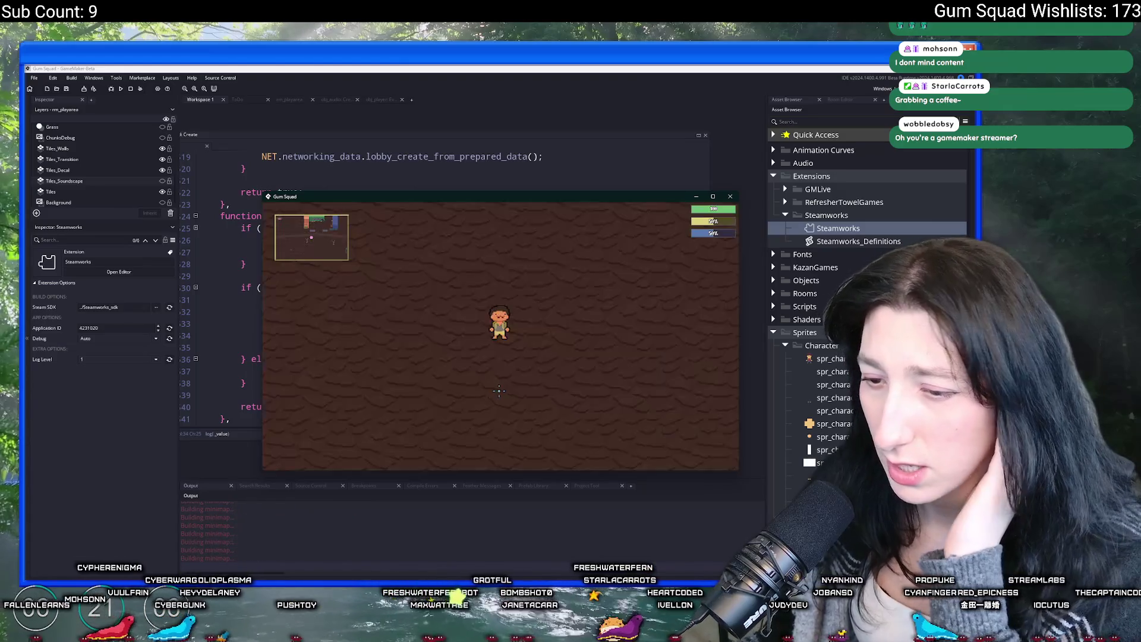
left_click_drag(523, 196, 533, 134)
double_click(532, 134)
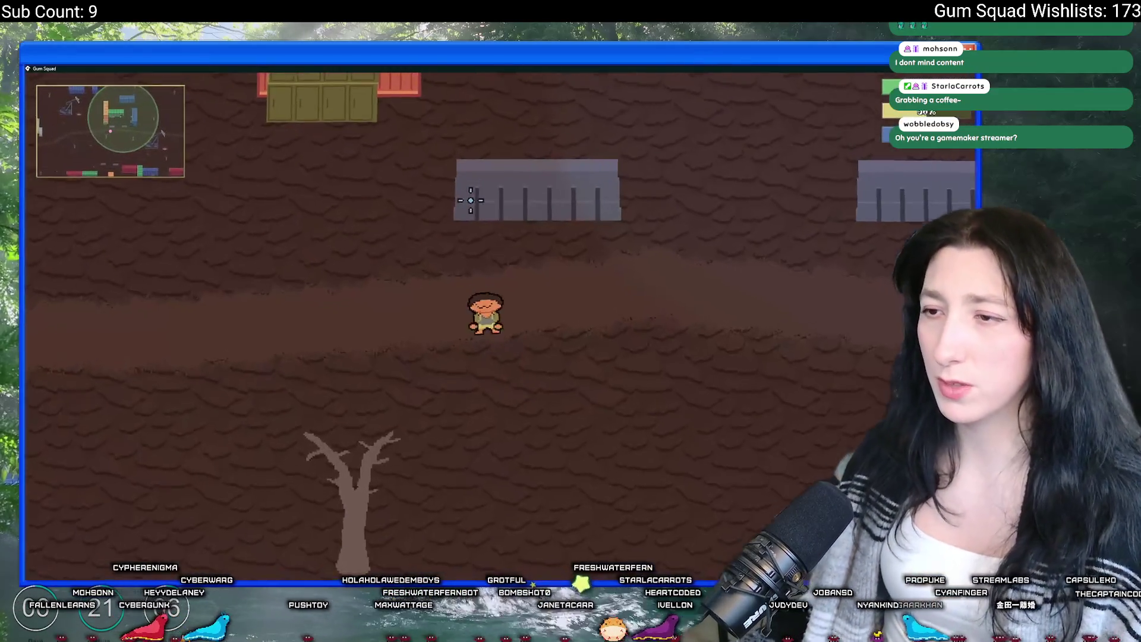
key("Escape")
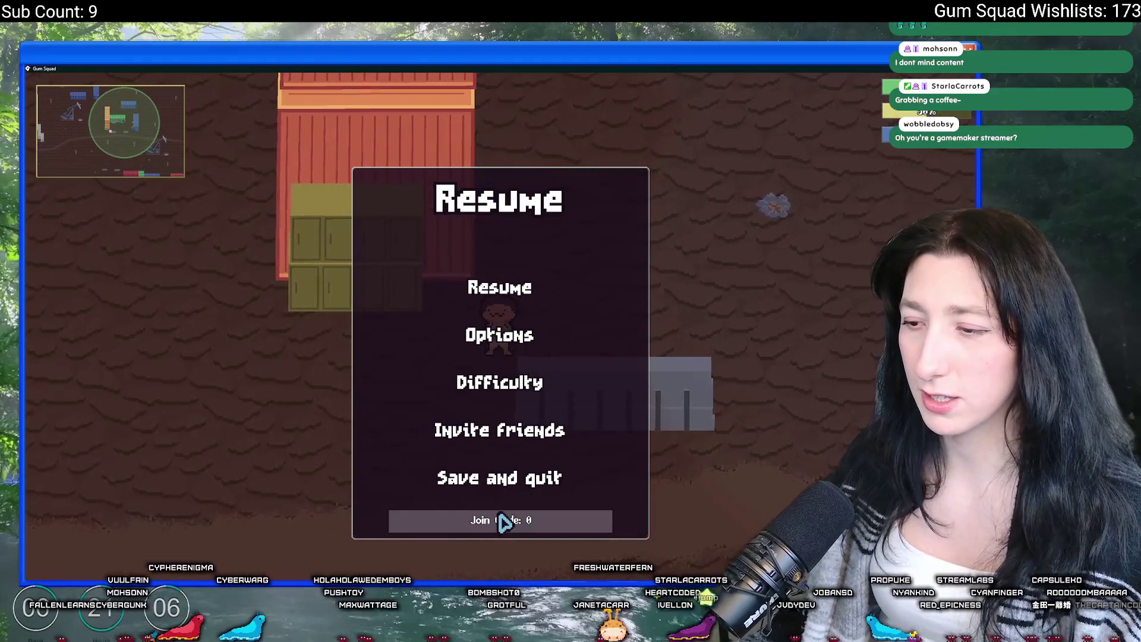
left_click(508, 481)
left_click(505, 478)
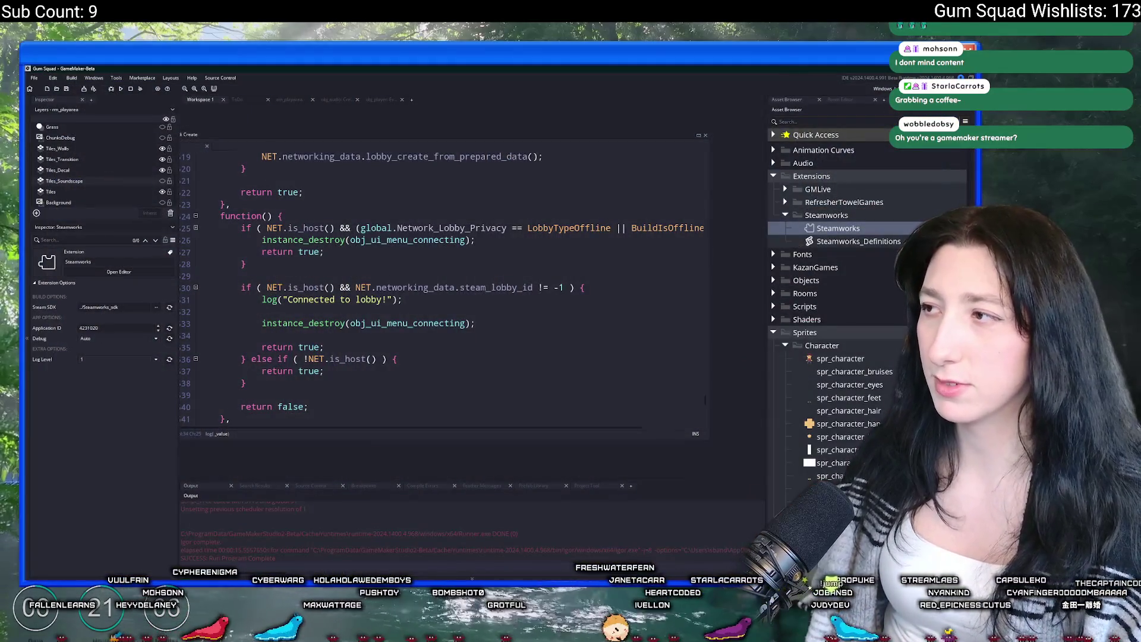
Delete the 1 from #macro BuildIsOffline in scr_networking, open Steamworks settings, and rebuild
key("ctrl+t")
type("sc")
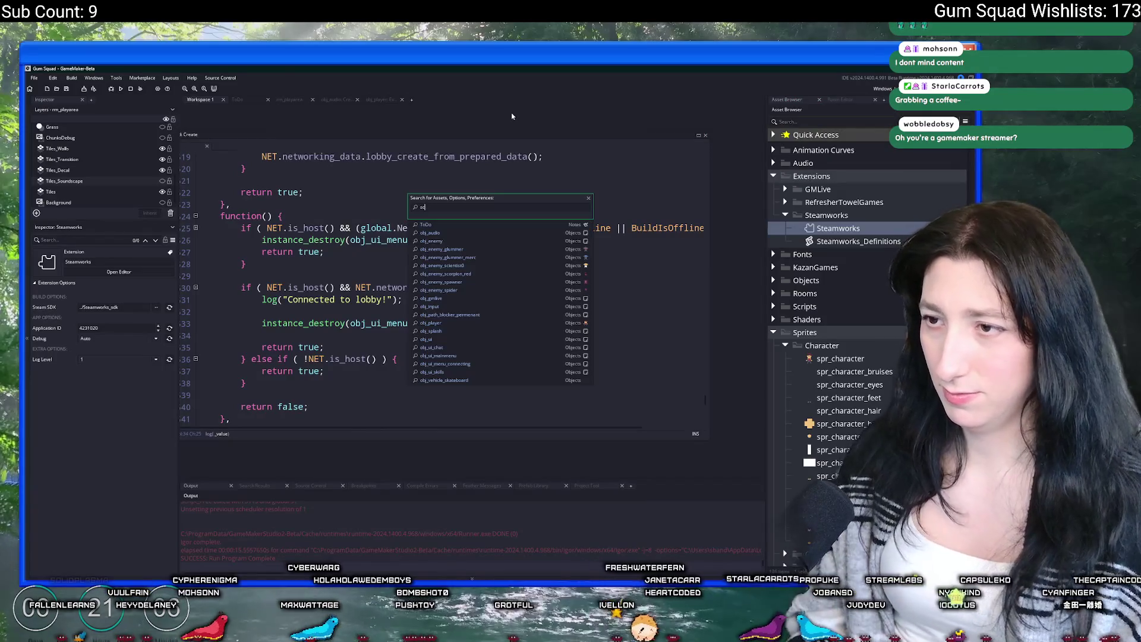
type("r_net")
key("Return")
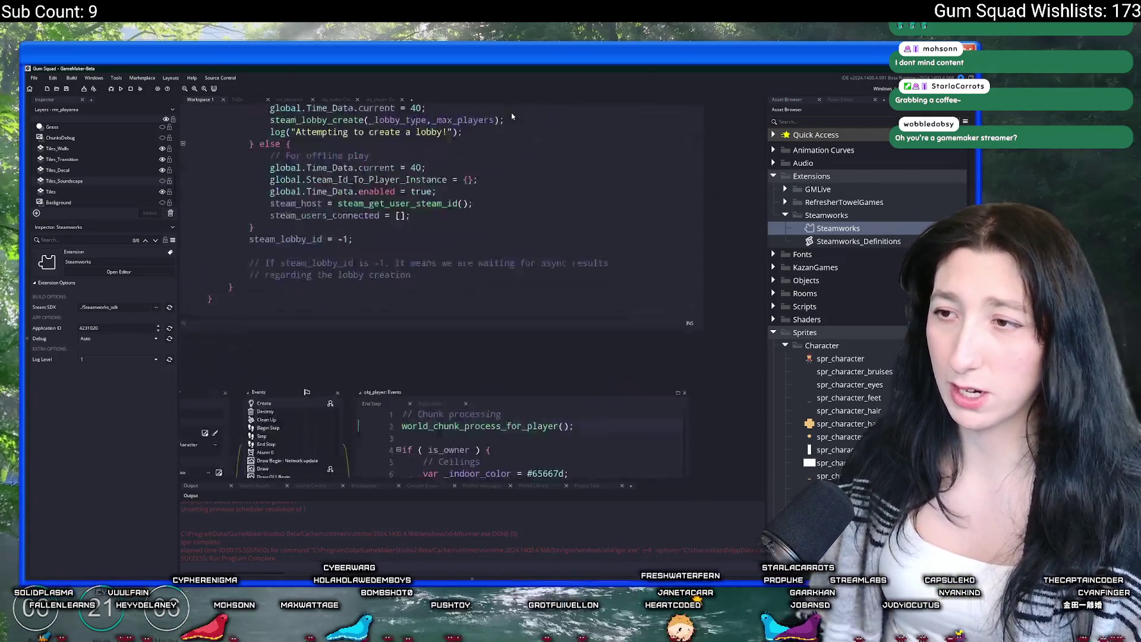
key("ctrl+f")
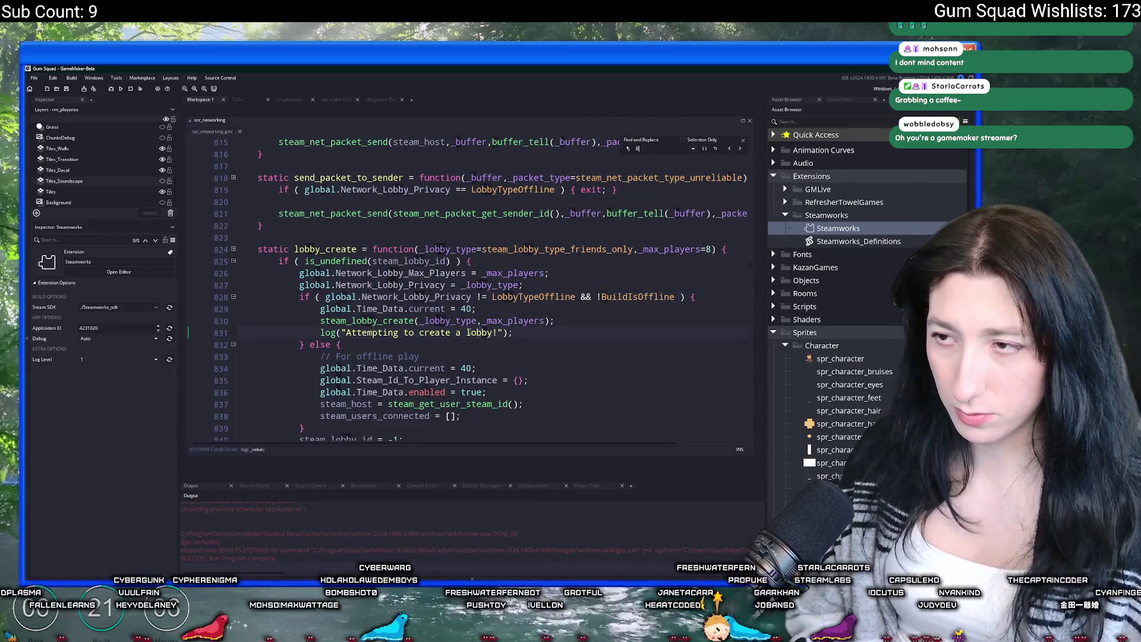
type("uildIsOff")
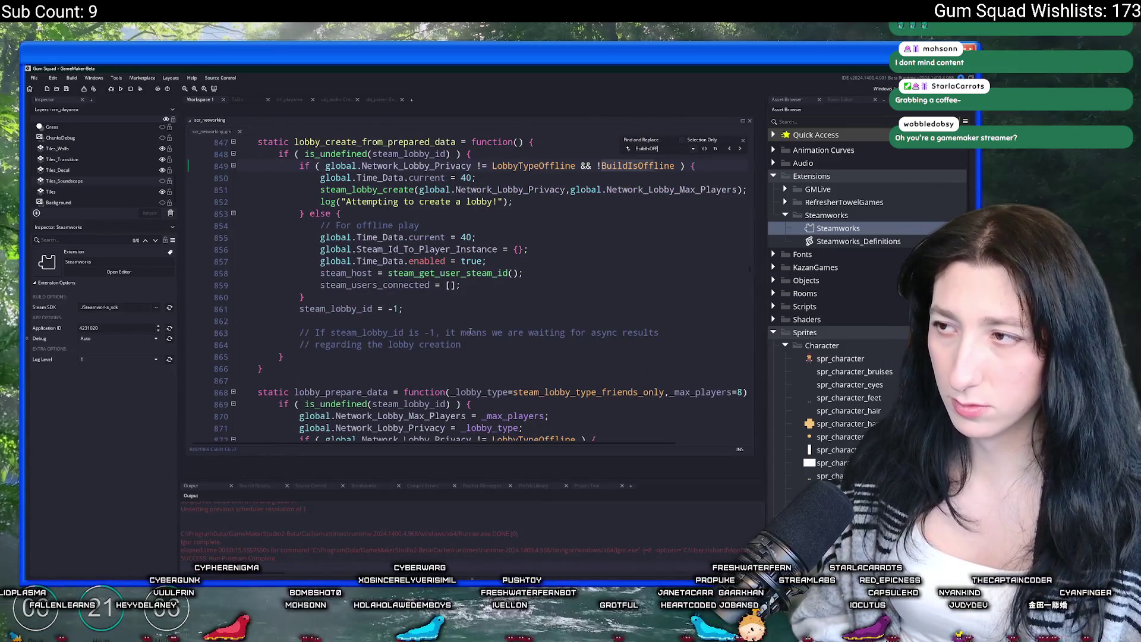
type("line 1")
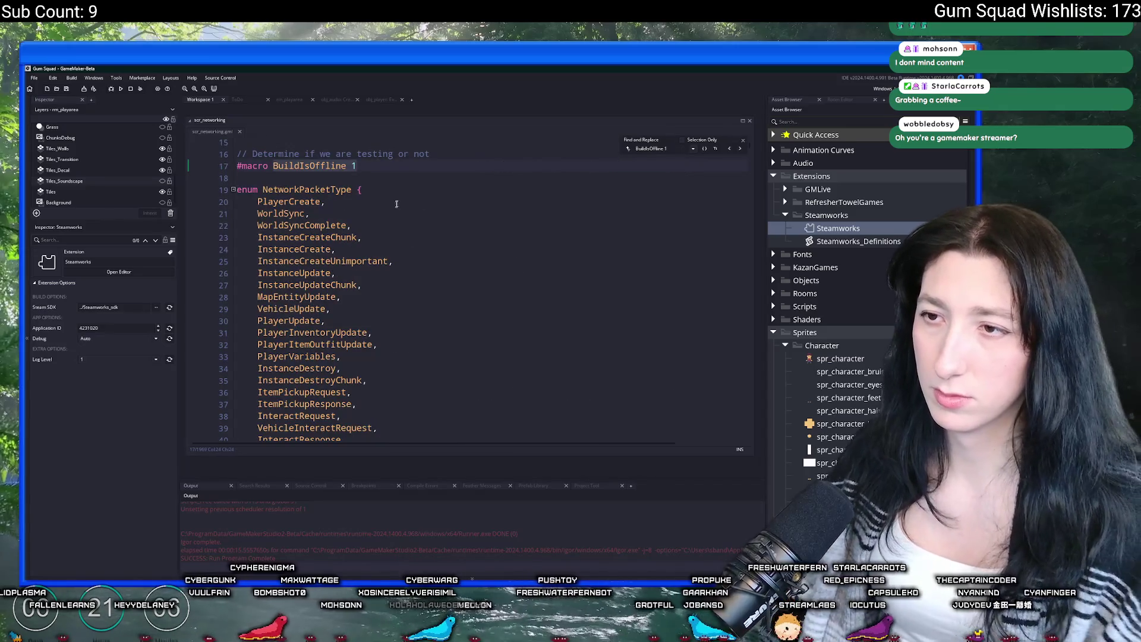
left_click(402, 167)
key("BackSpace")
double_click(856, 226)
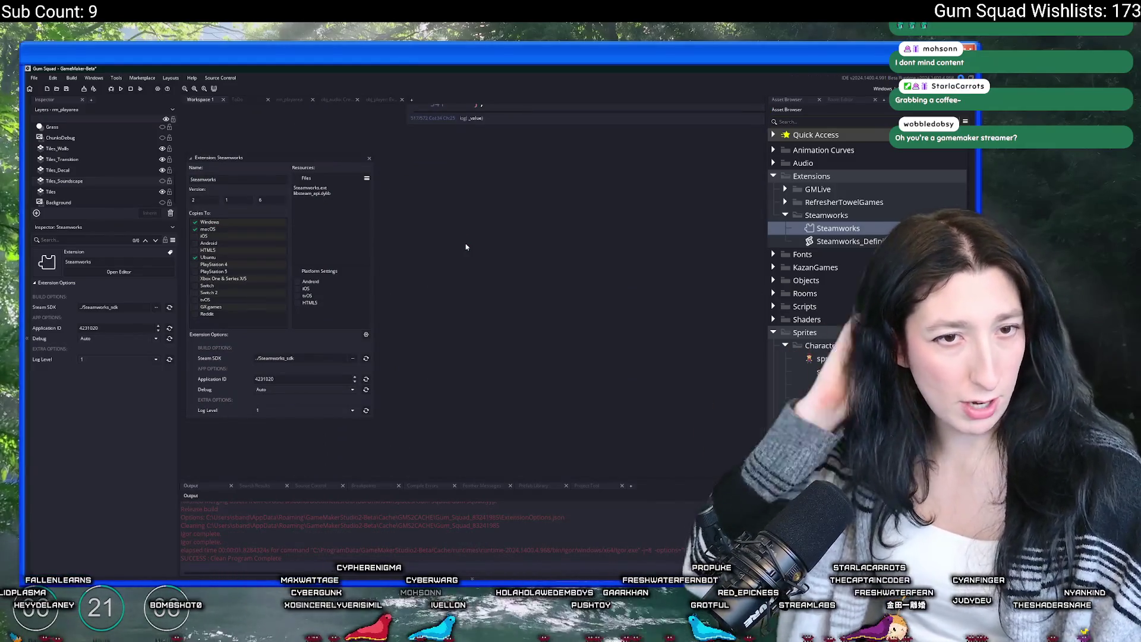
key("F5")
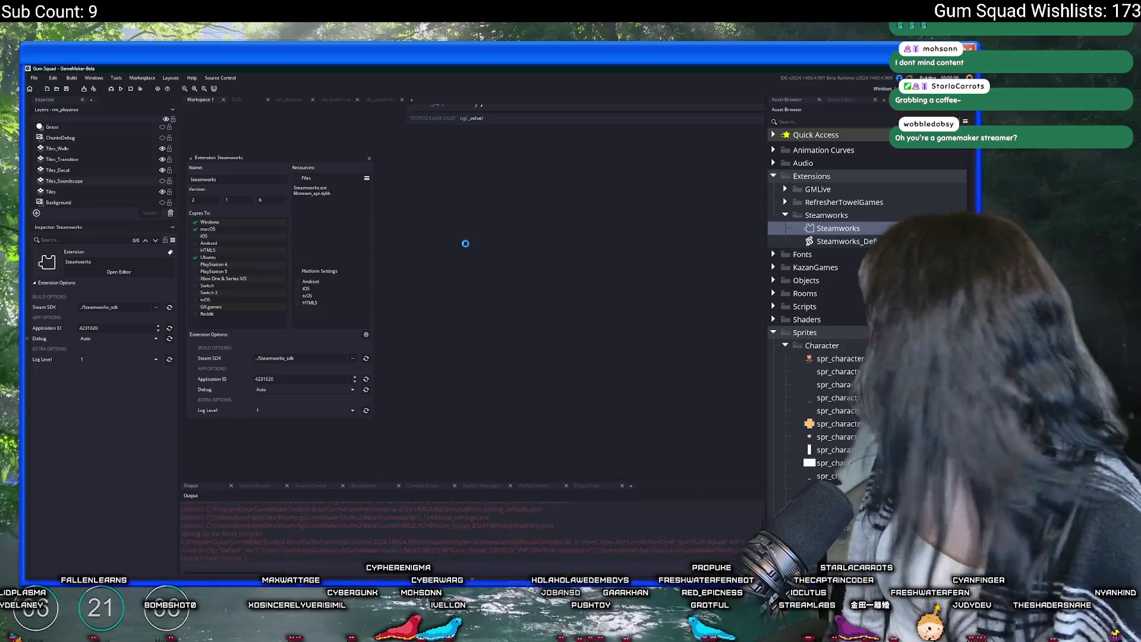
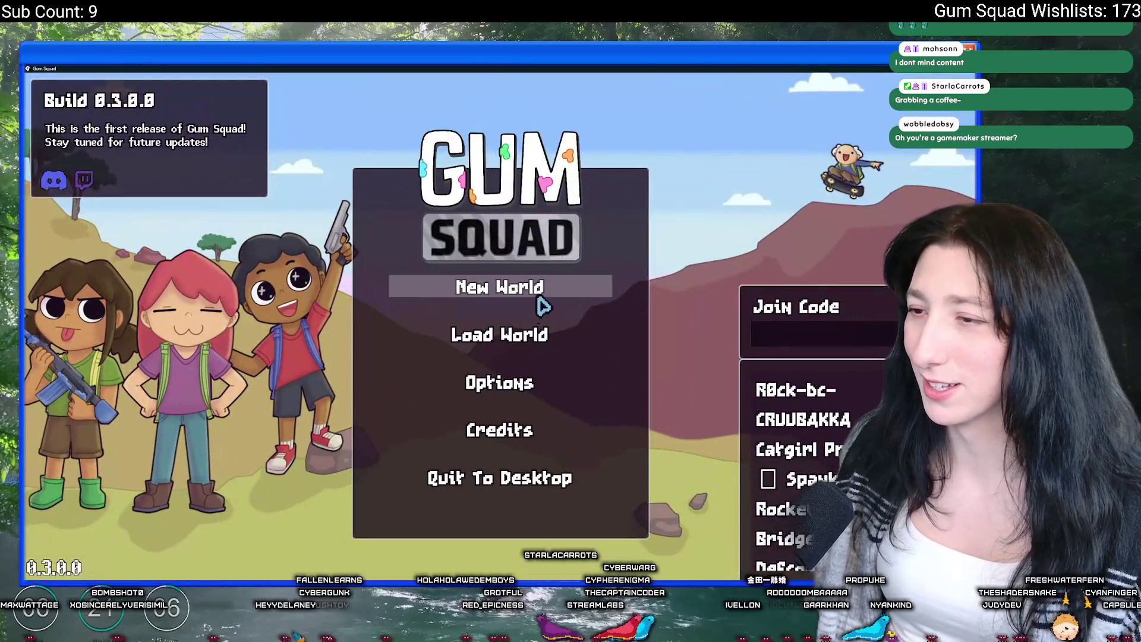
Host a new MildSquad lobby world, then save it and quit Gum Squad to the desktop
left_click(539, 298)
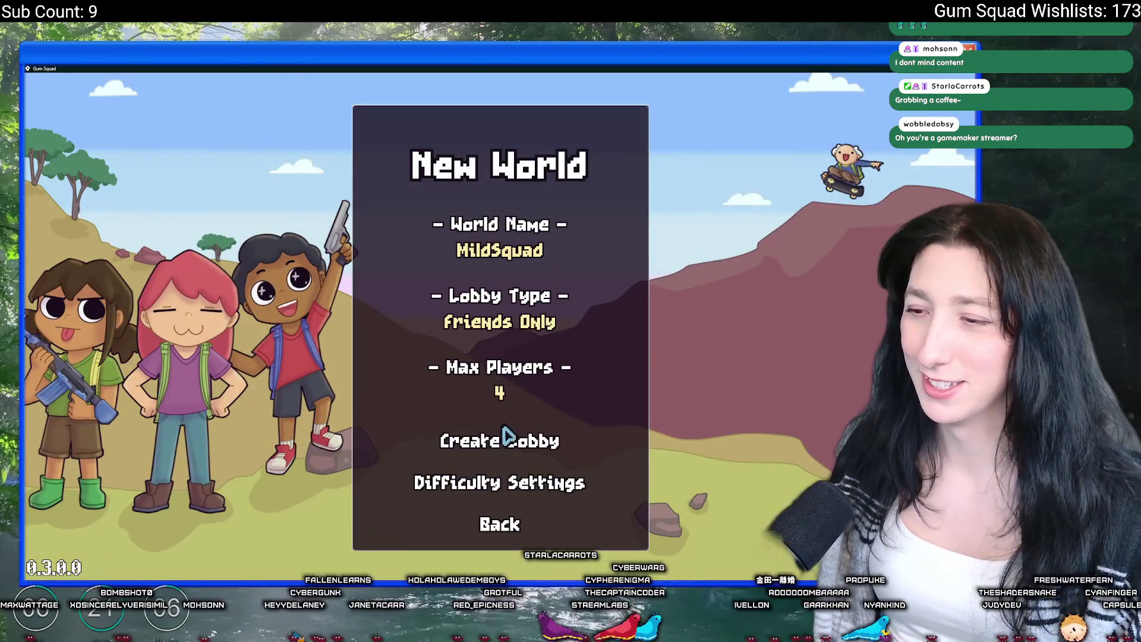
left_click(509, 436)
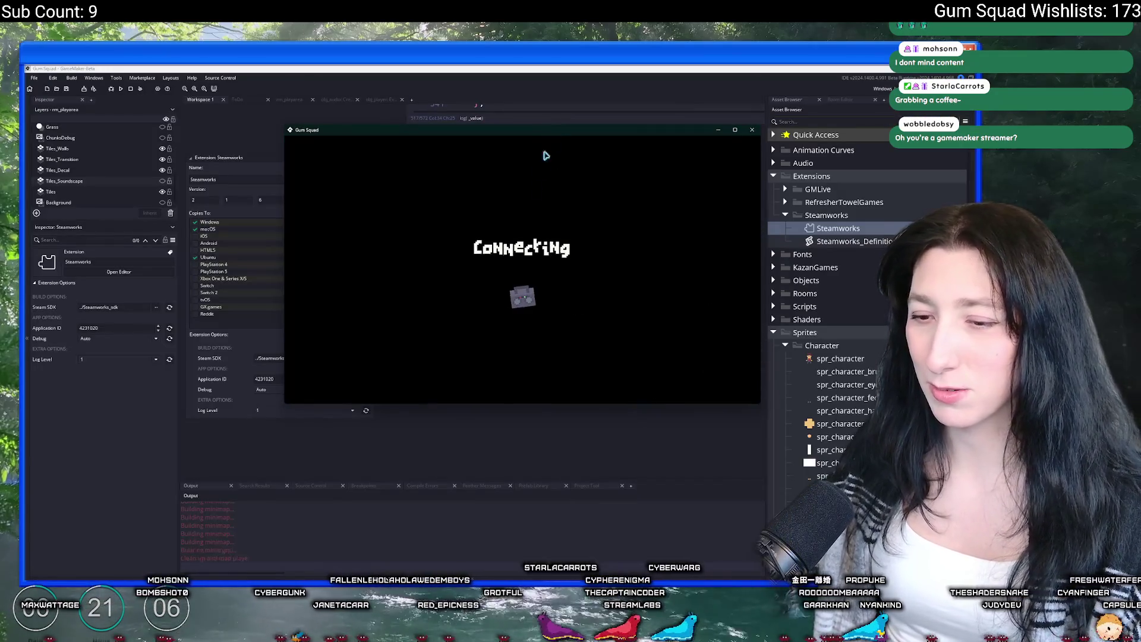
key("Escape")
key("Escape")
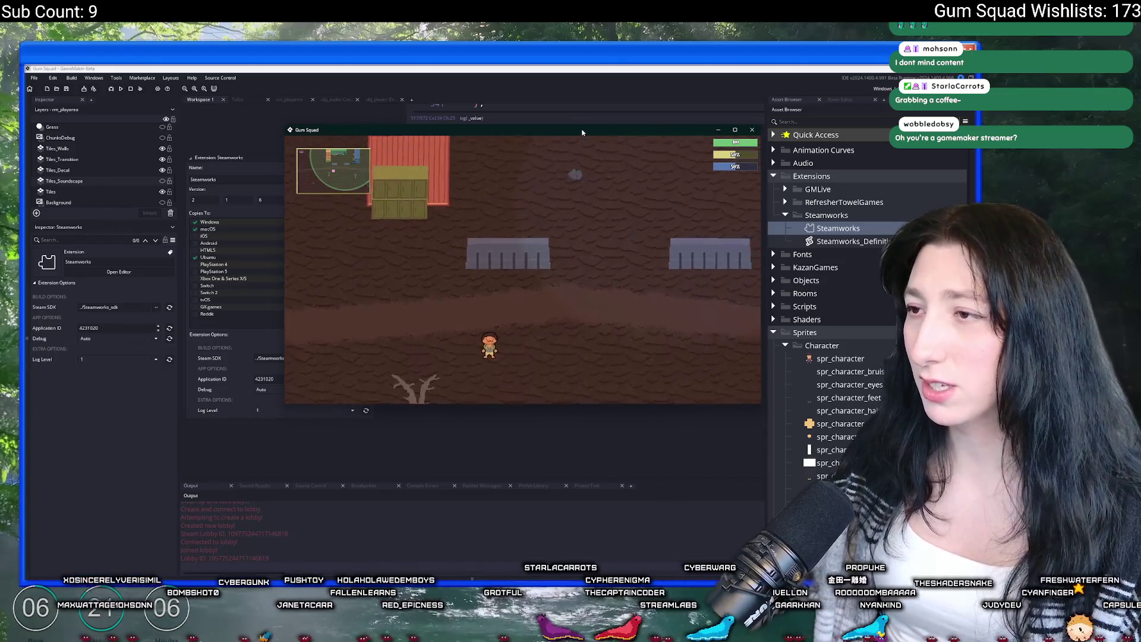
key("Escape")
left_click(486, 479)
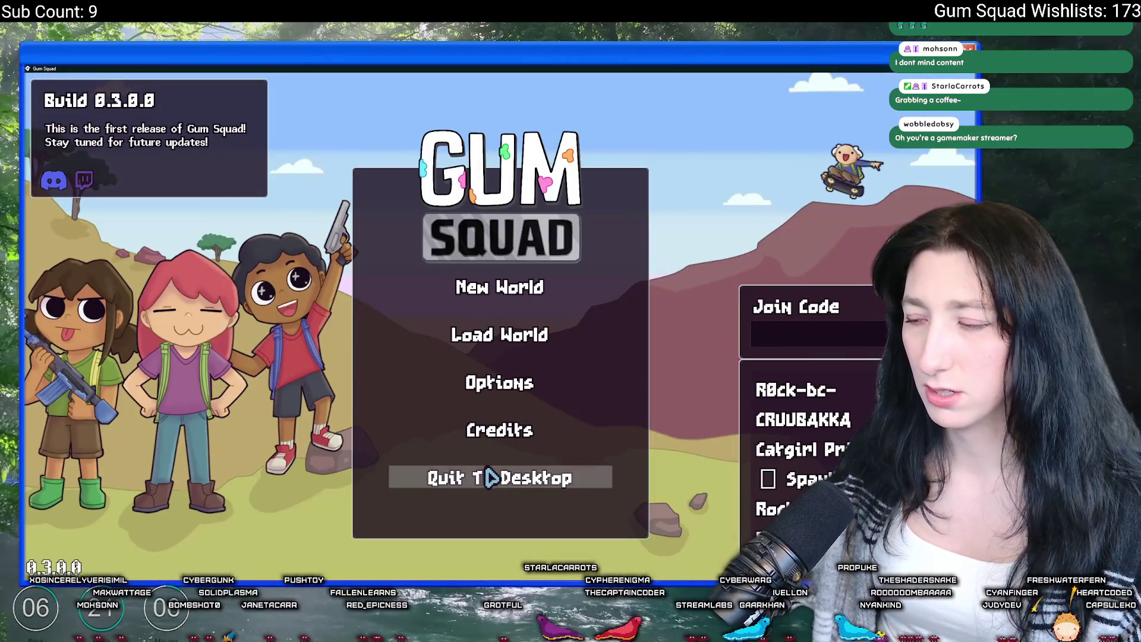
left_click(490, 476)
Delete all the saved world files and close the emptied save folder
left_click_drag(493, 398, 449, 217)
key("Delete")
key("alt+F4")
Untick Windows under the Steamworks Copies To, then find and open BuildIsOffline in scr_networking
left_click(195, 222)
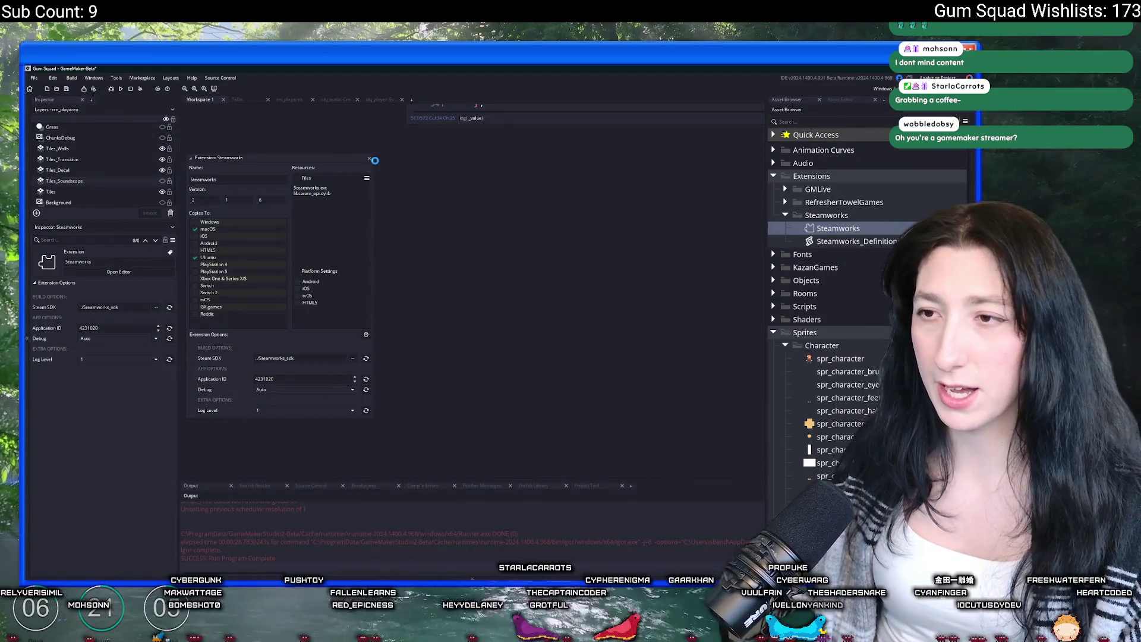
left_click(369, 158)
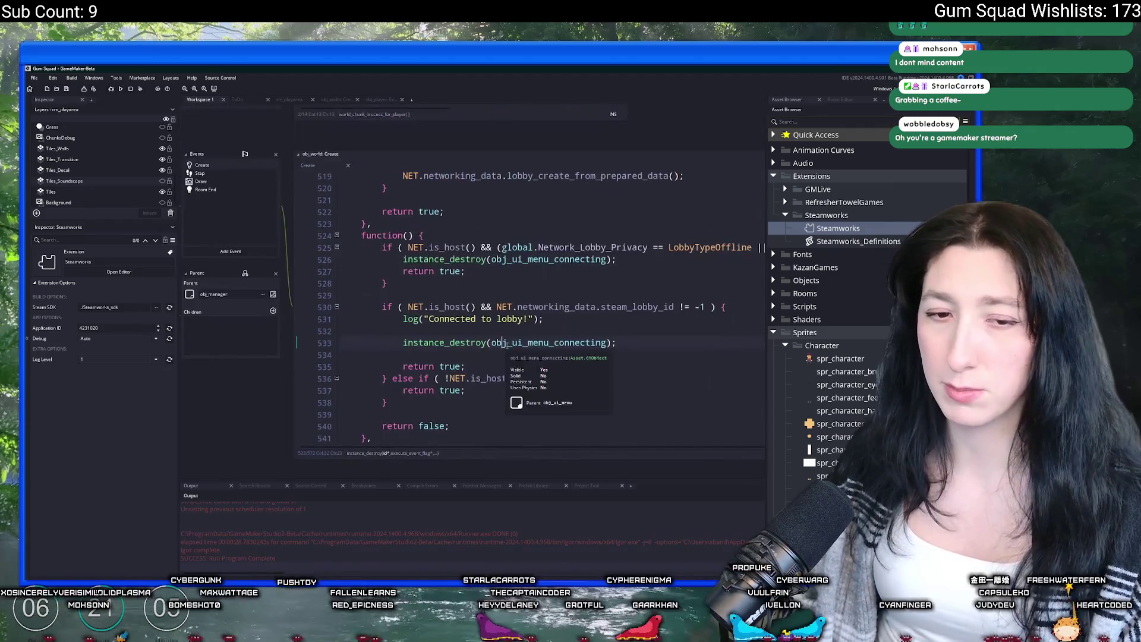
key("ctrl+t")
key("ctrl+shift+f")
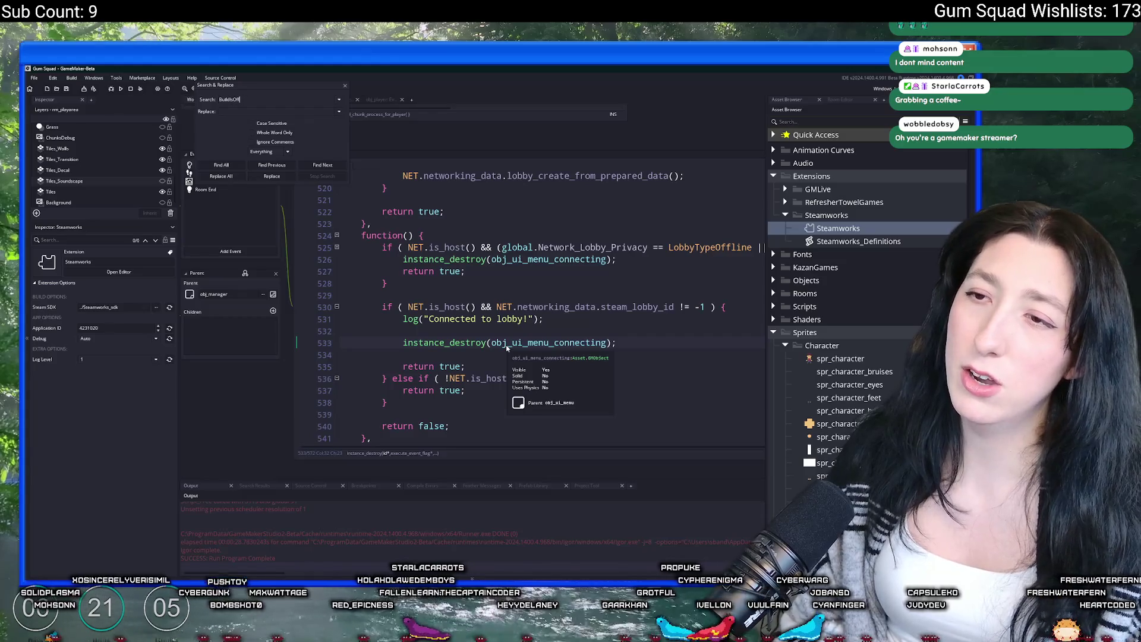
type("line")
key("Return")
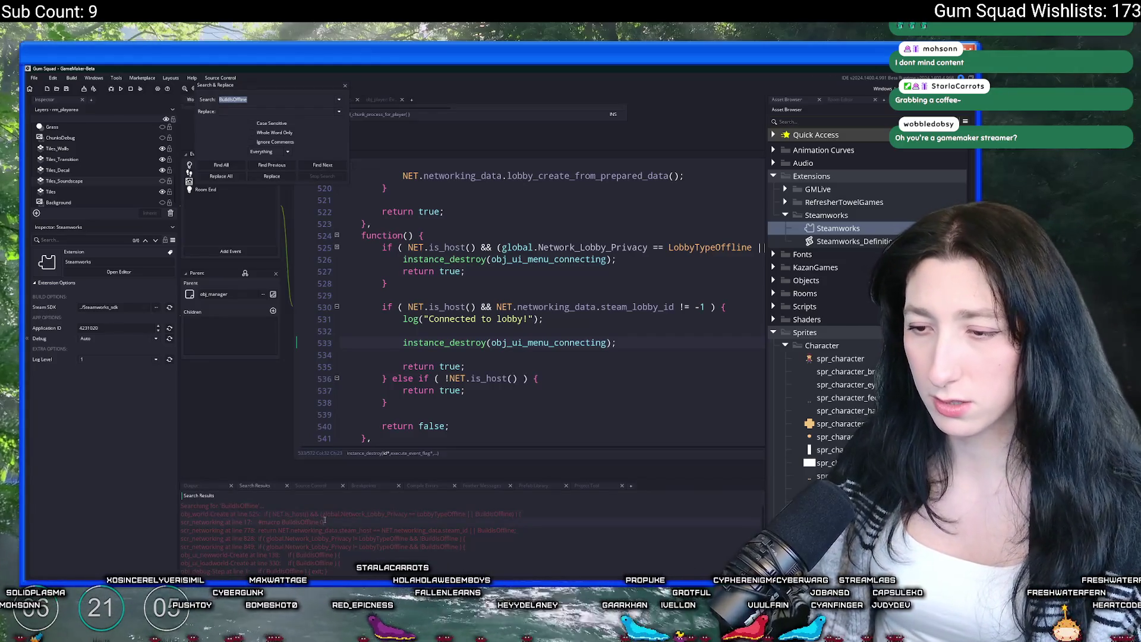
double_click(325, 520)
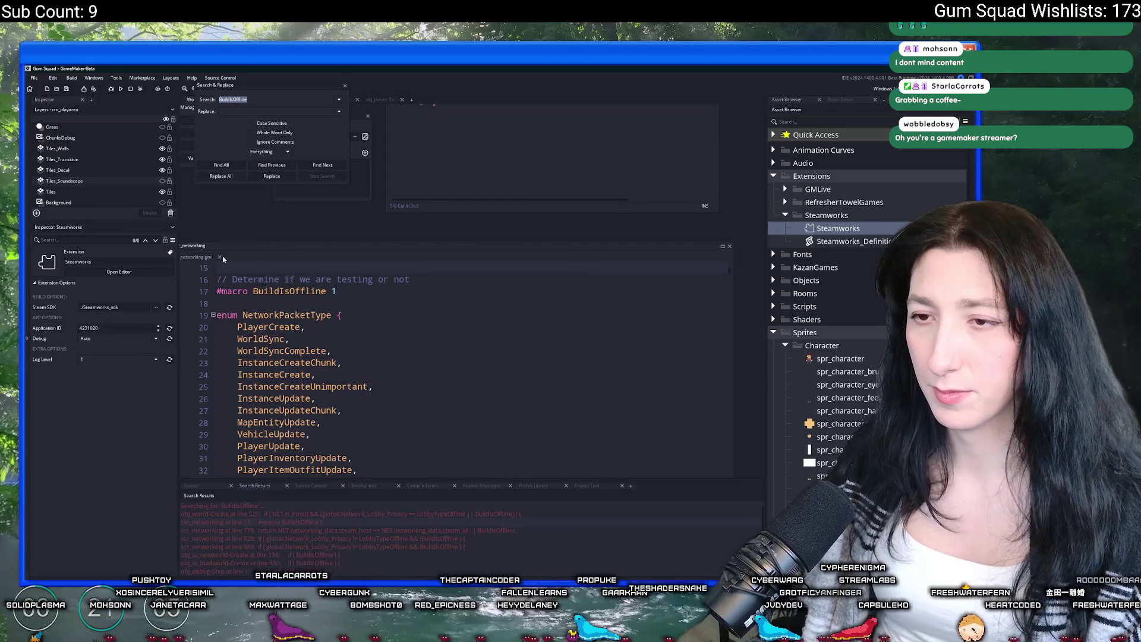
key("Escape")
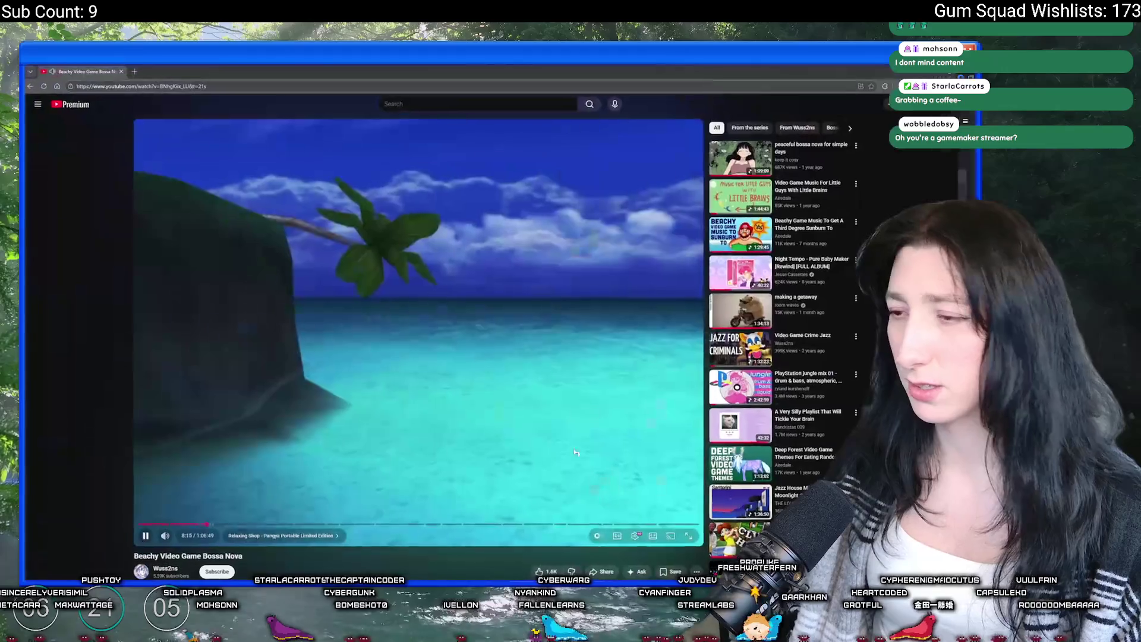
Watch the Beachy Video Game Bossa Nova video fullscreen, then switch away from it
double_click(212, 361)
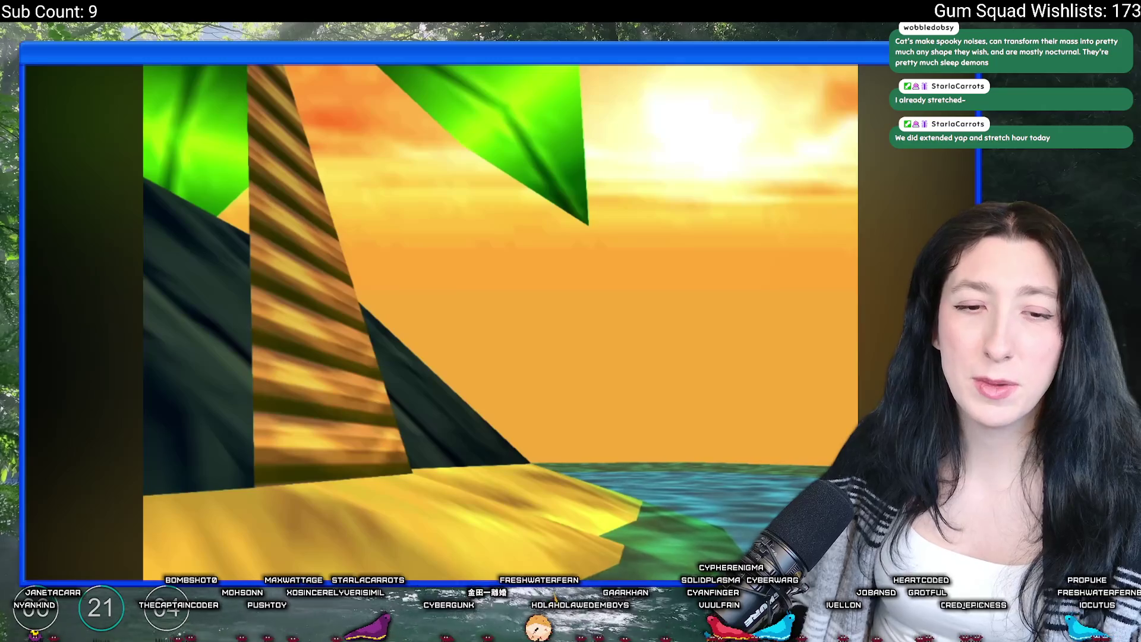
key("alt+Tab")
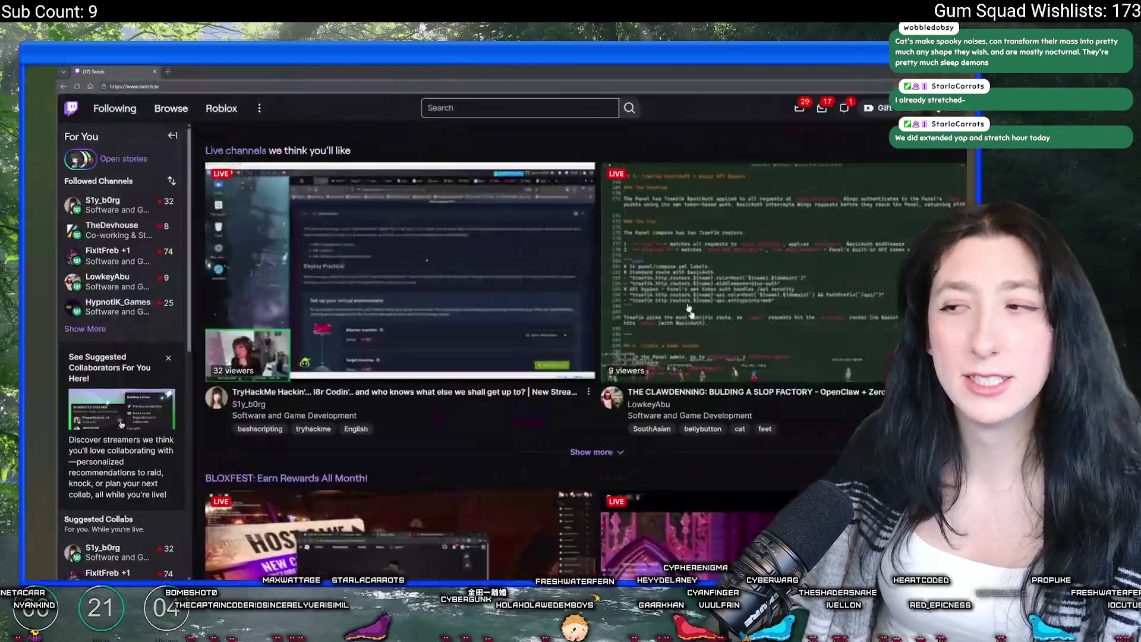
Expand the followed channels and open the Software and Game Development category
mouse_move(118, 256)
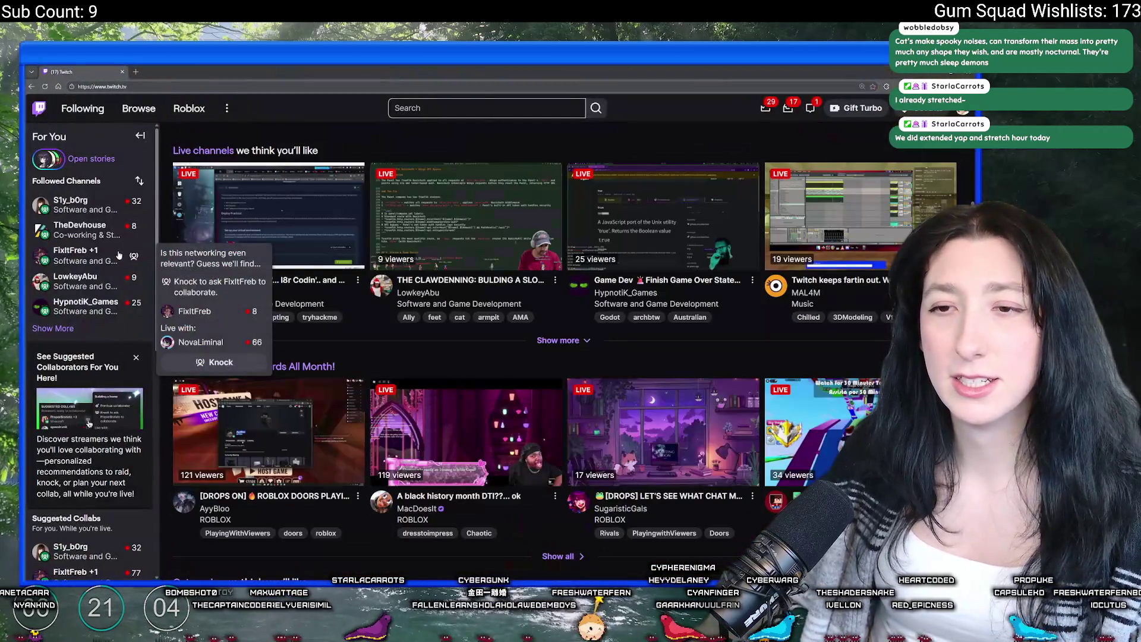
left_click(53, 328)
scroll(305, 446, "down", 2)
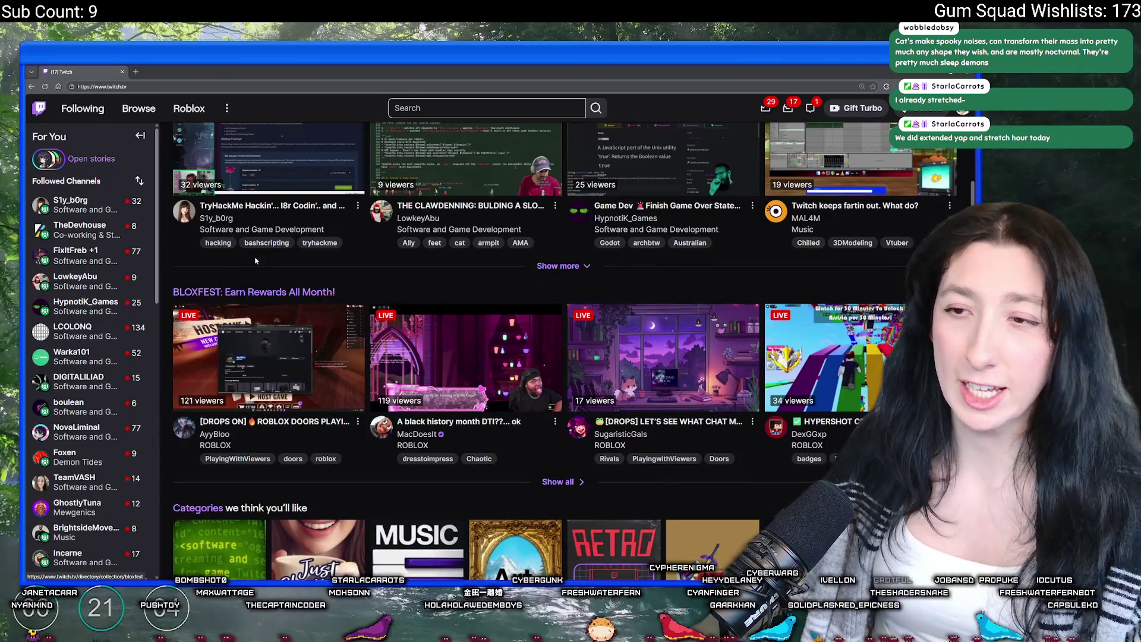
left_click(261, 230)
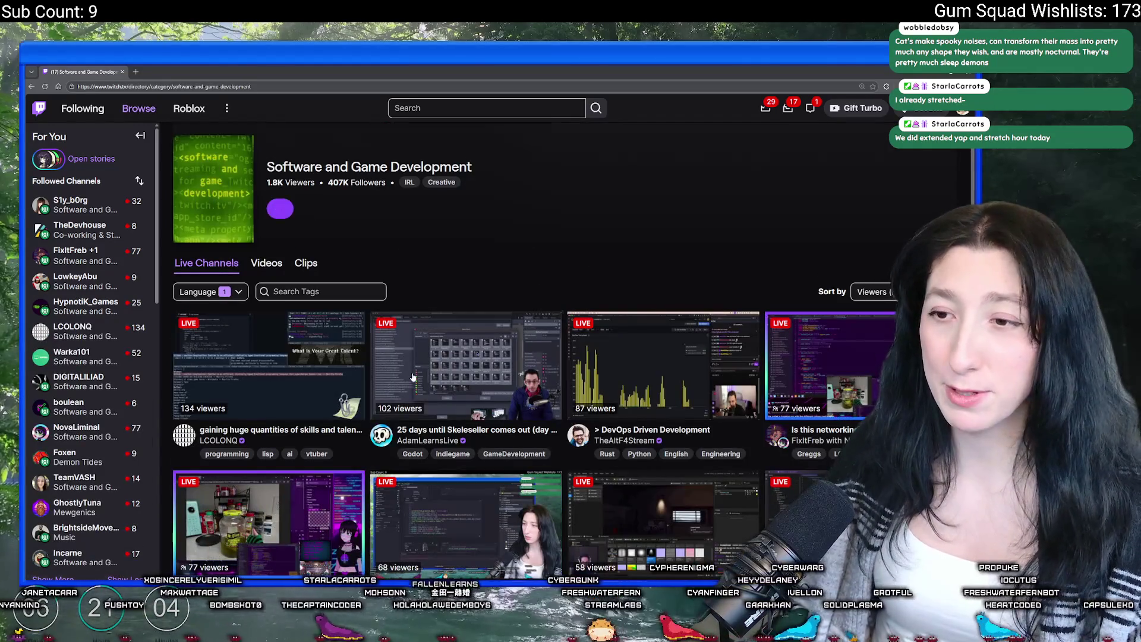
Browse the category's live streams and open the Skeleseller release countdown stream
scroll(711, 445, "down", 2)
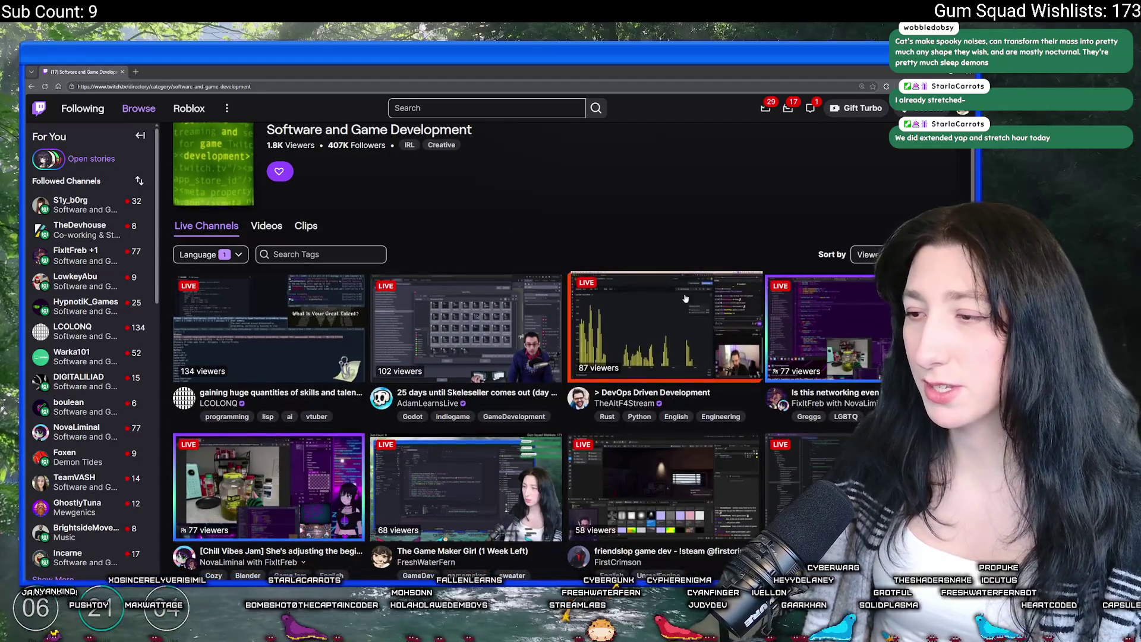
scroll(712, 445, "down", 3)
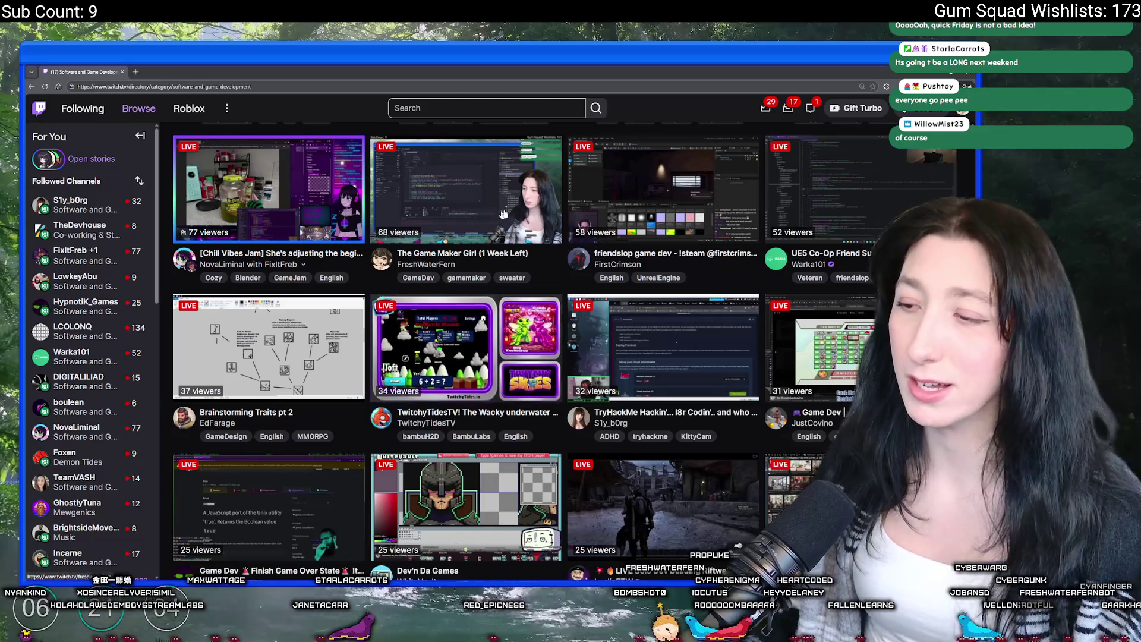
scroll(452, 434, "down", 3)
scroll(539, 344, "up", 2)
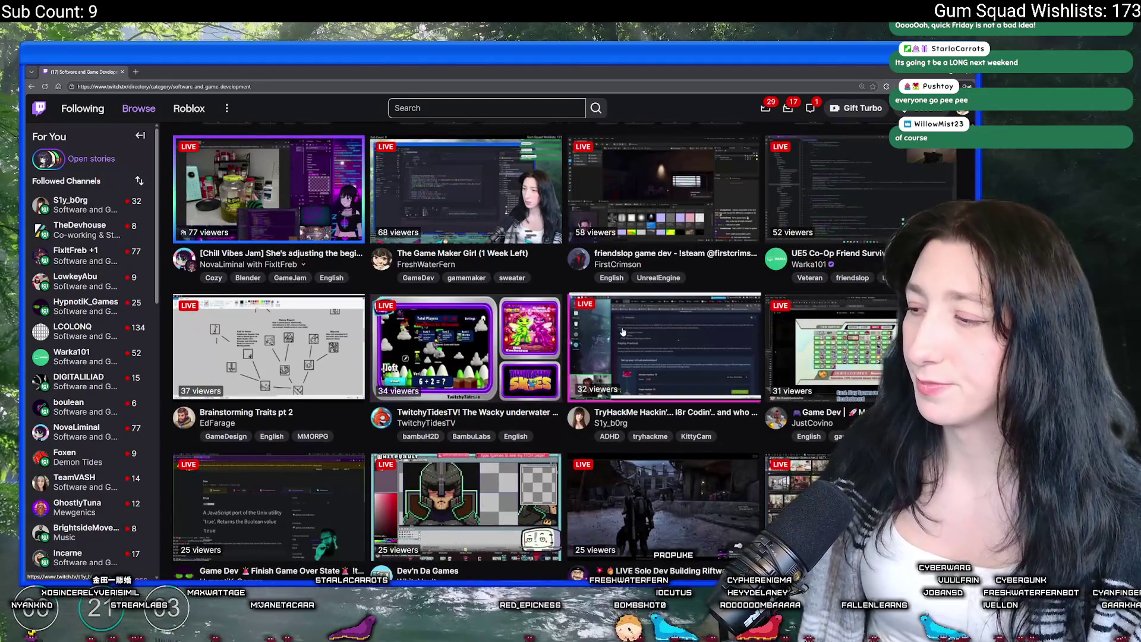
scroll(730, 525, "down", 3)
scroll(730, 526, "down", 3)
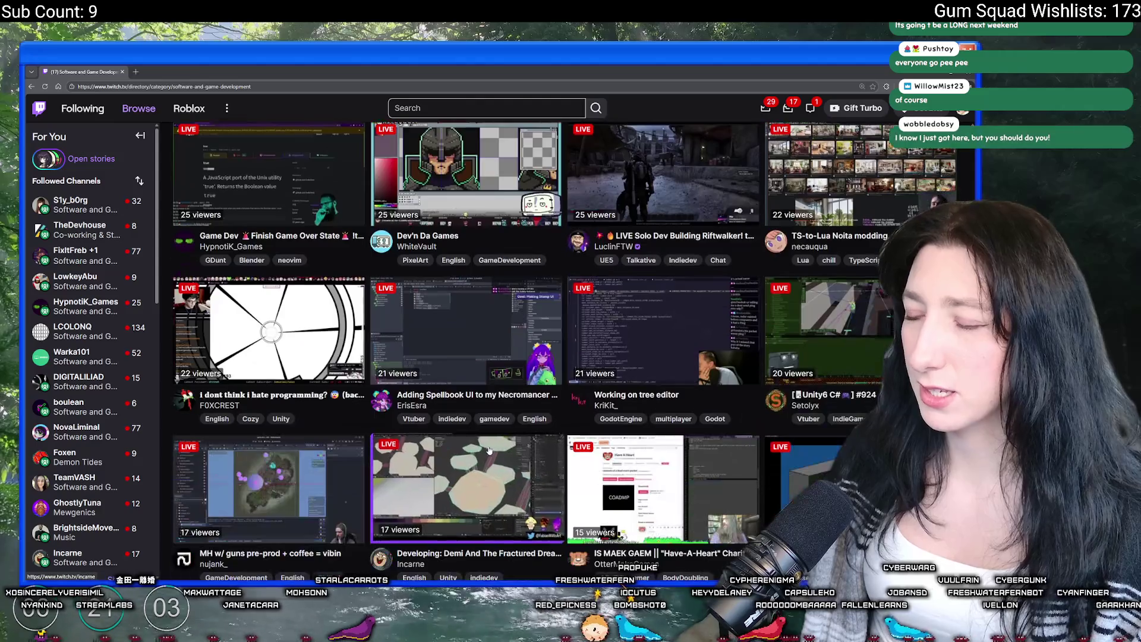
scroll(657, 350, "down", 2)
scroll(657, 349, "down", 5)
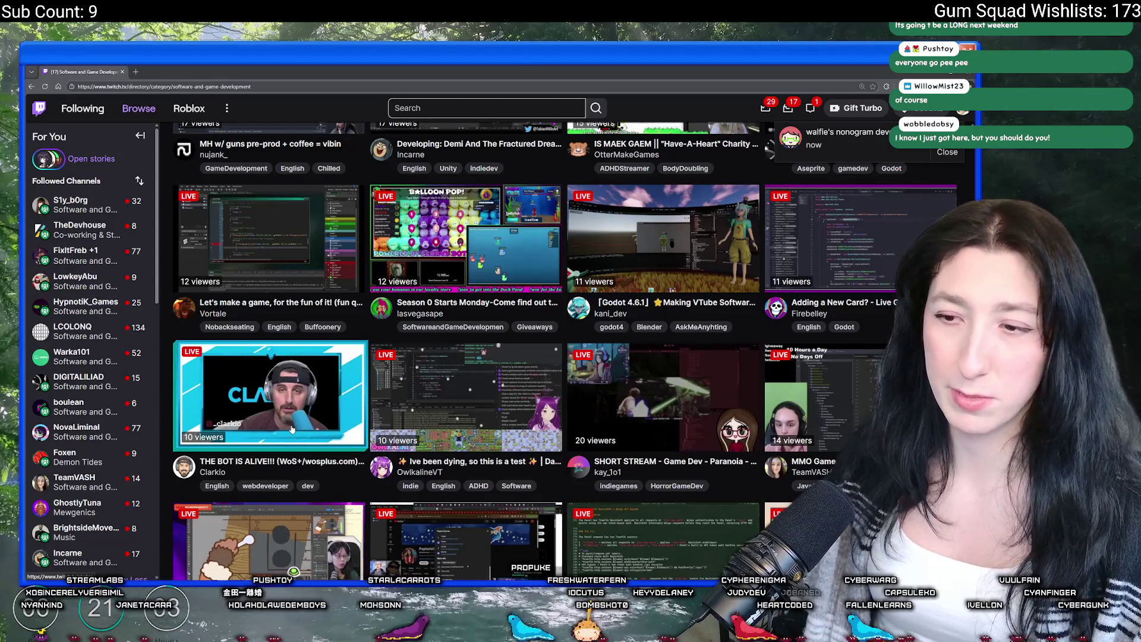
scroll(662, 469, "up", 5)
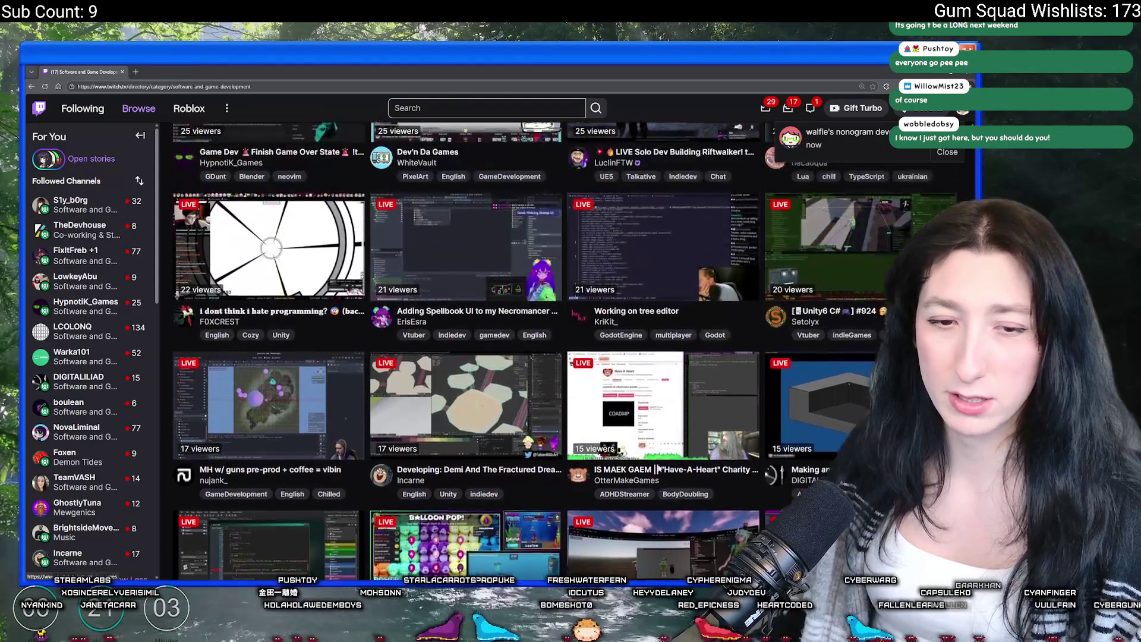
scroll(662, 469, "up", 10)
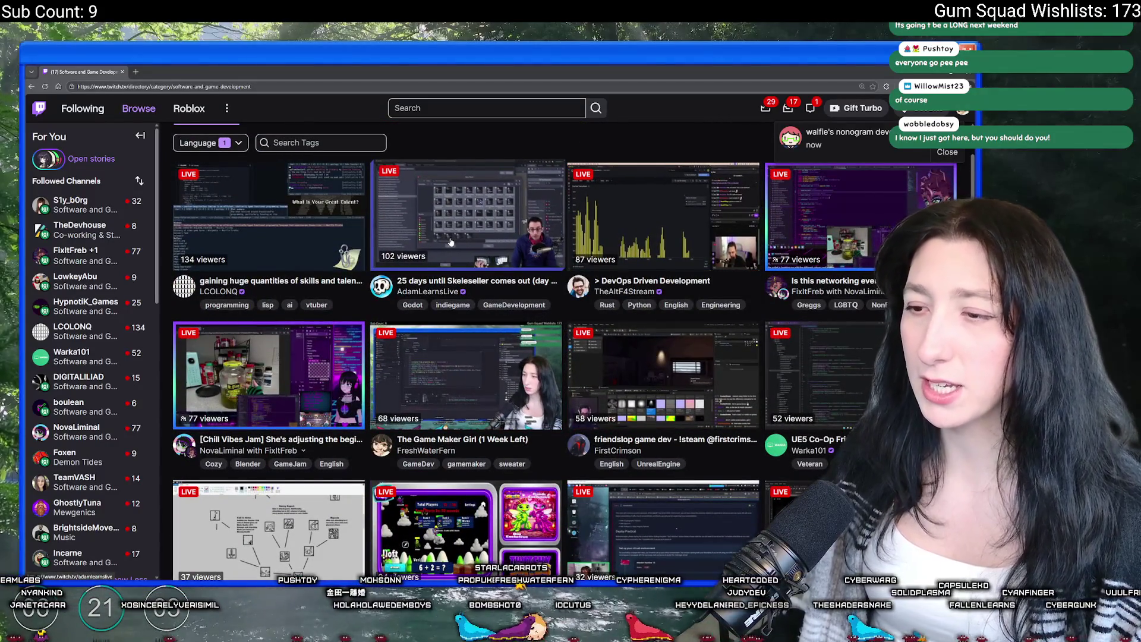
left_click(474, 229)
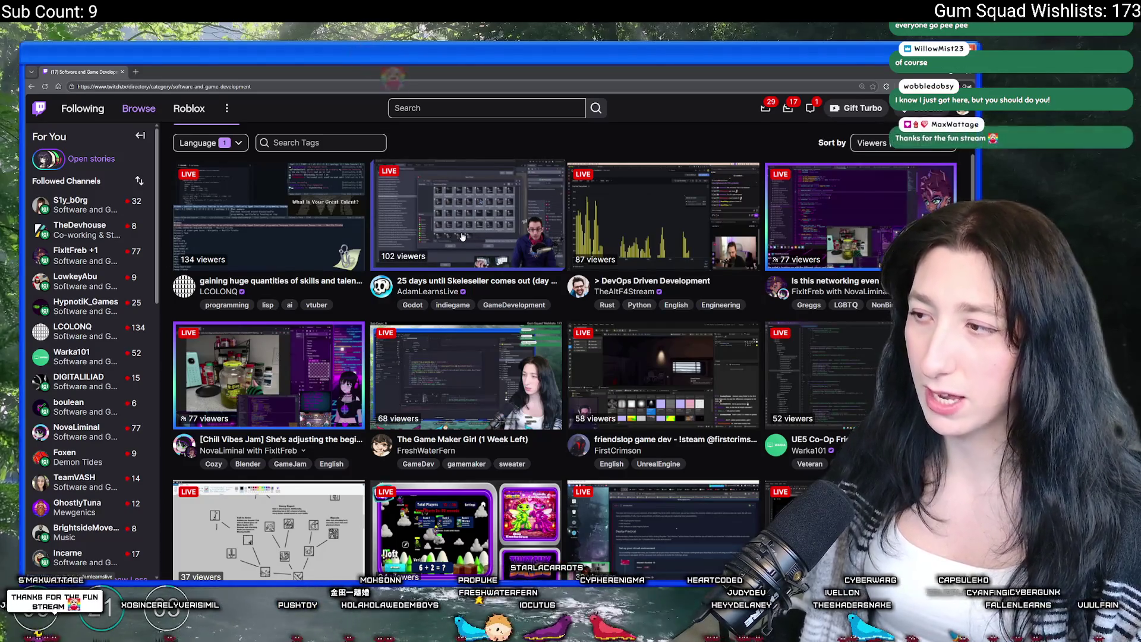